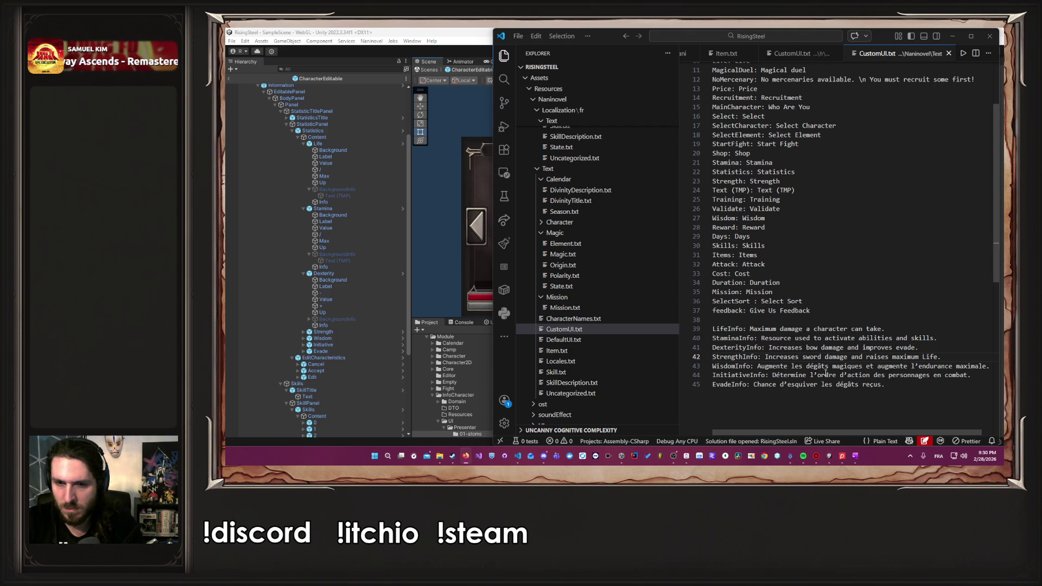
Paste English translations over the French Wisdom, Initiative and Evade descriptions on lines 43–45, and save.
left_click_drag(990, 366, 757, 367)
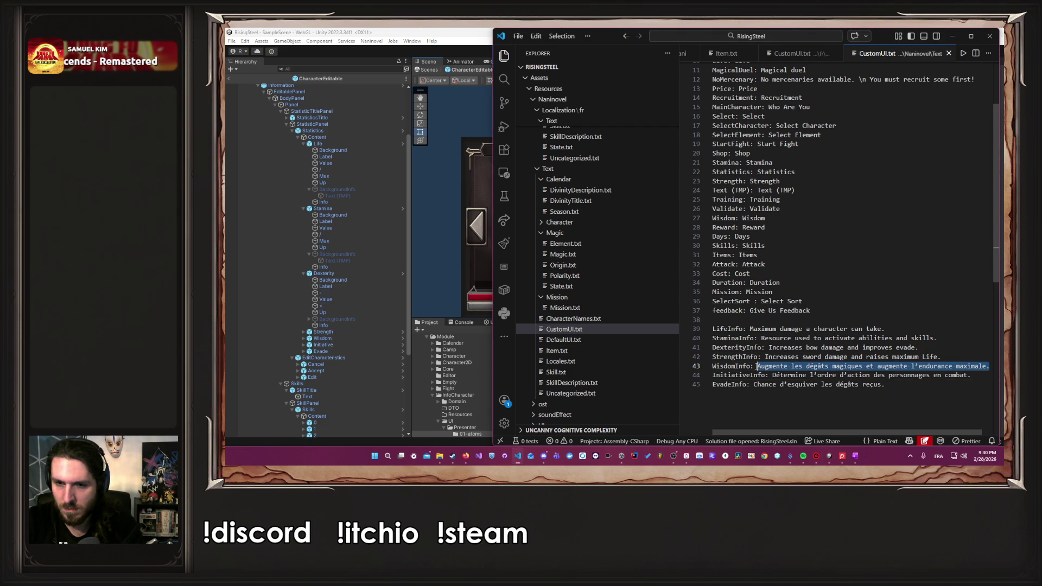
type("Increases magic damage and raises maximum Stamina.")
key("ctrl+s")
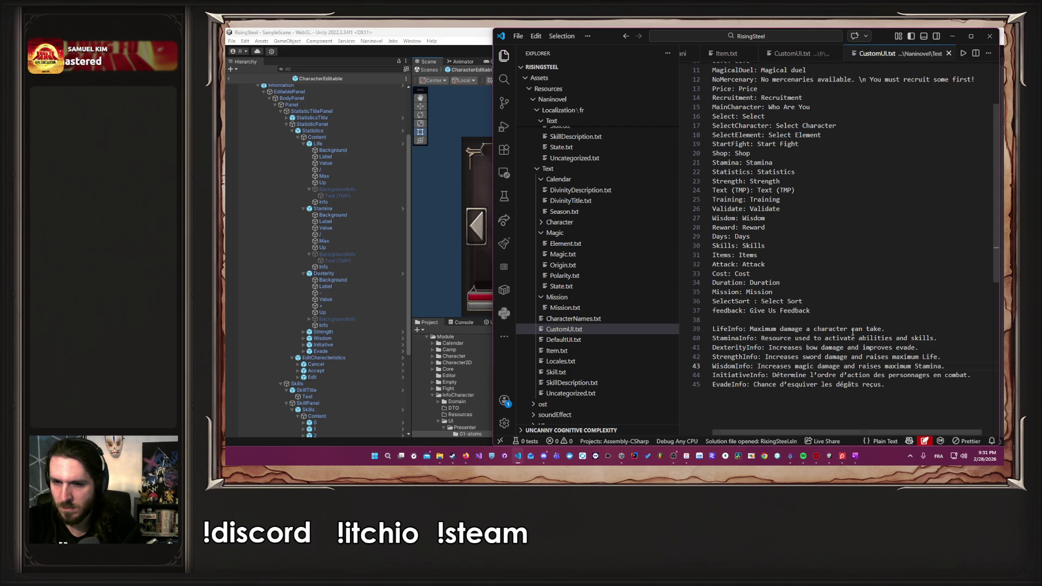
key("alt+Tab")
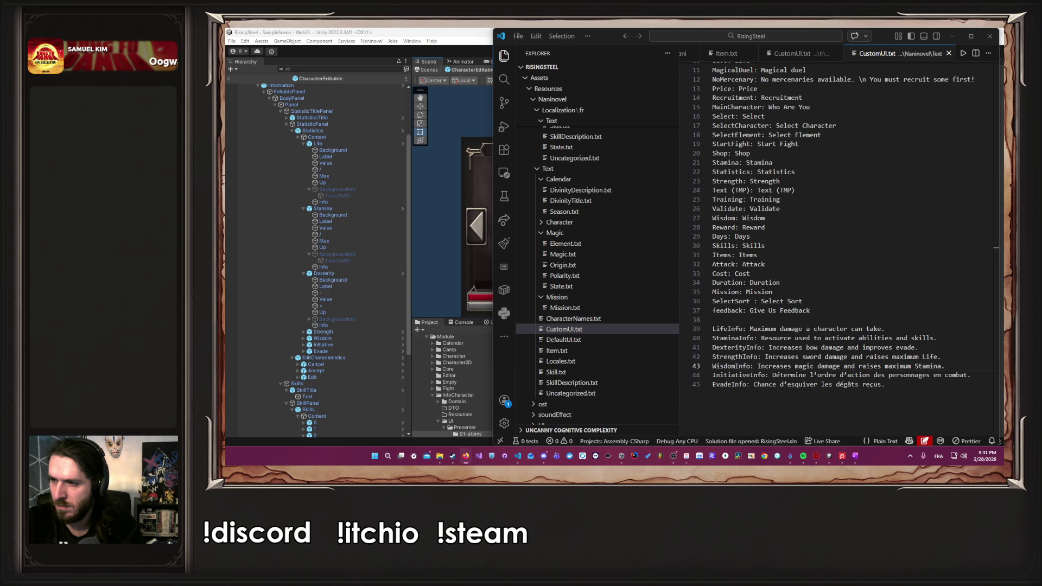
left_click_drag(769, 375, 971, 378)
type("Determines the order in which characters act in combat.")
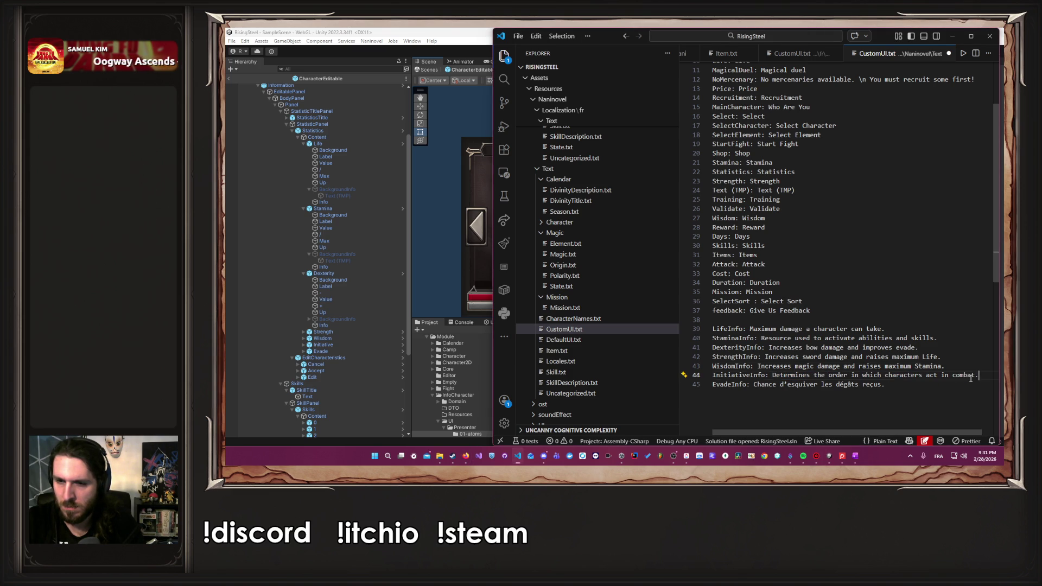
key("alt+Tab")
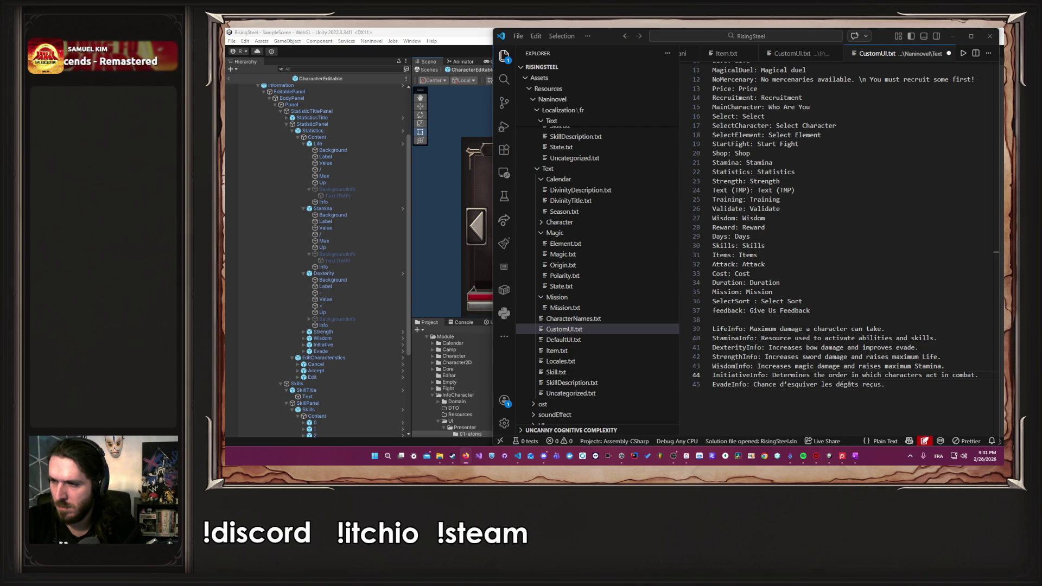
key("alt+Tab")
left_click_drag(890, 385, 754, 385)
type("Chance to avoid incoming damage.")
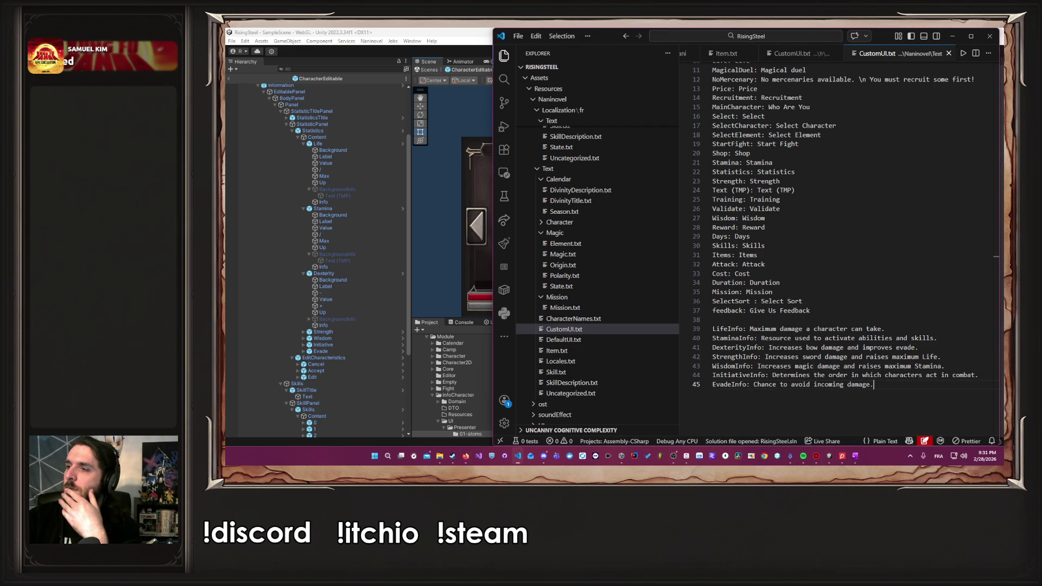
left_click(447, 250)
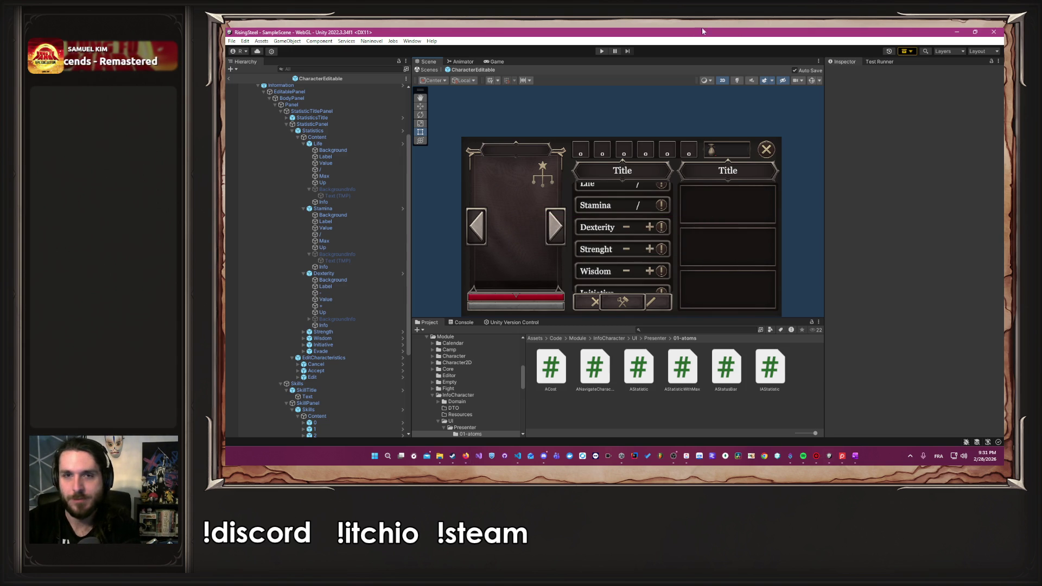
Play the game, start a New Game, confirm the name, pick a character and skip the tutorial.
left_click(601, 51)
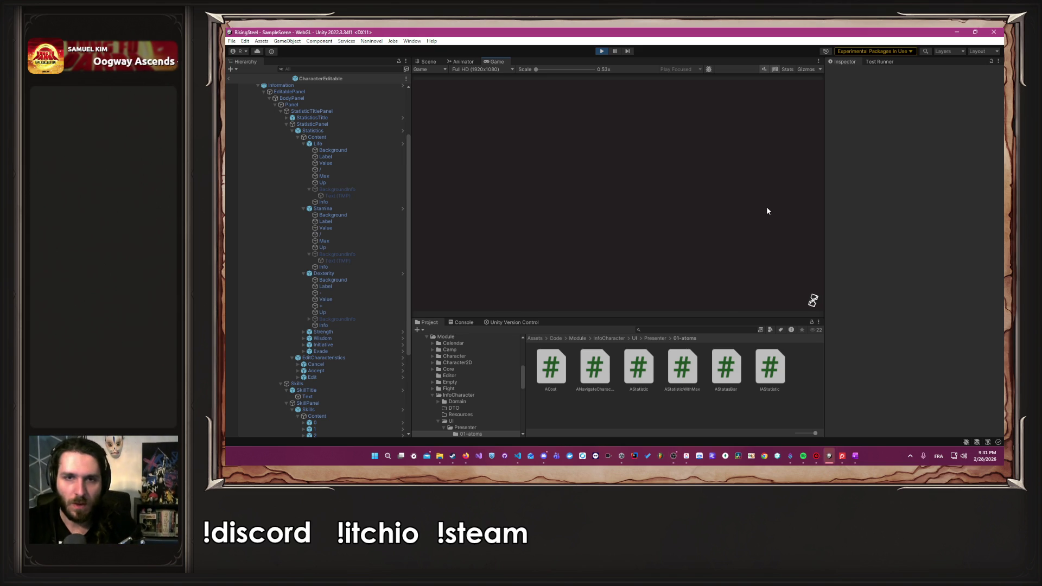
left_click(654, 146)
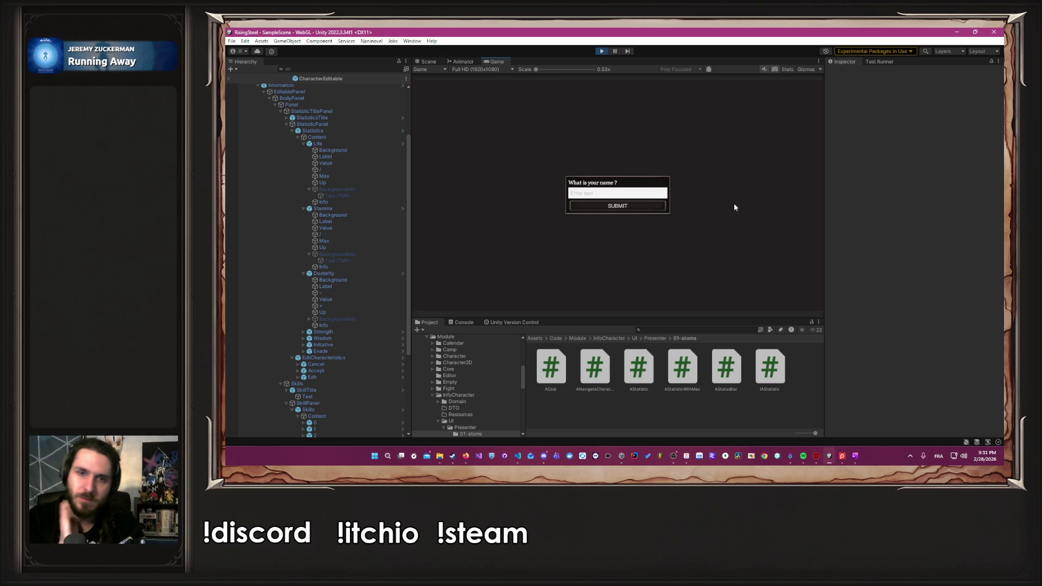
type("Albert")
key("Return")
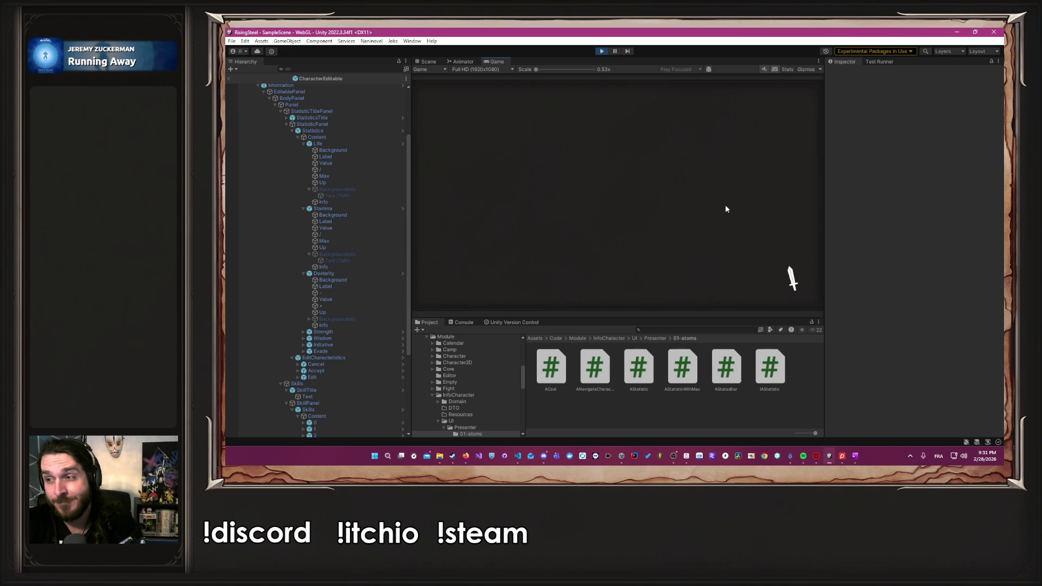
left_click(726, 206)
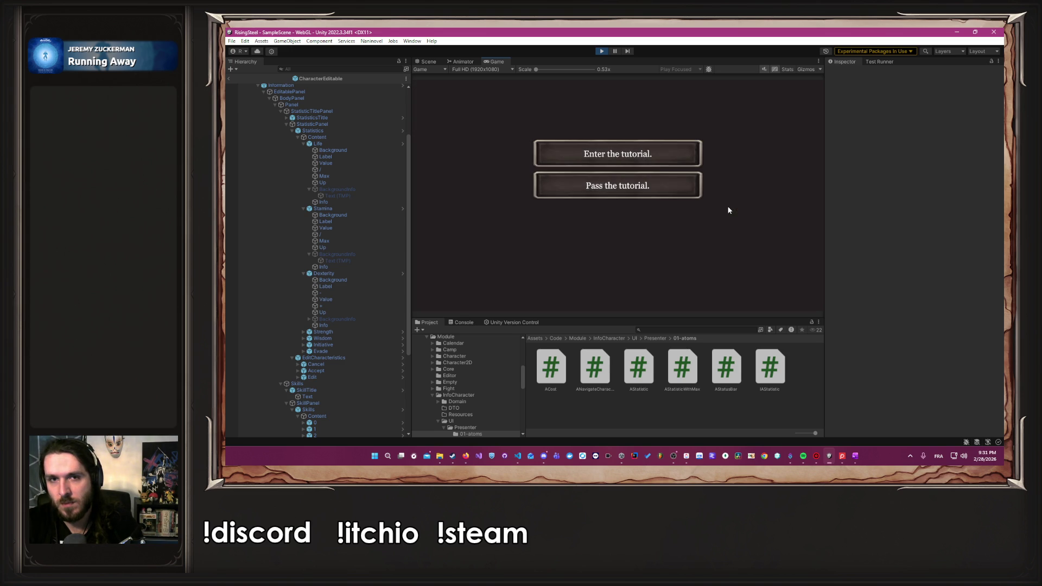
left_click(683, 187)
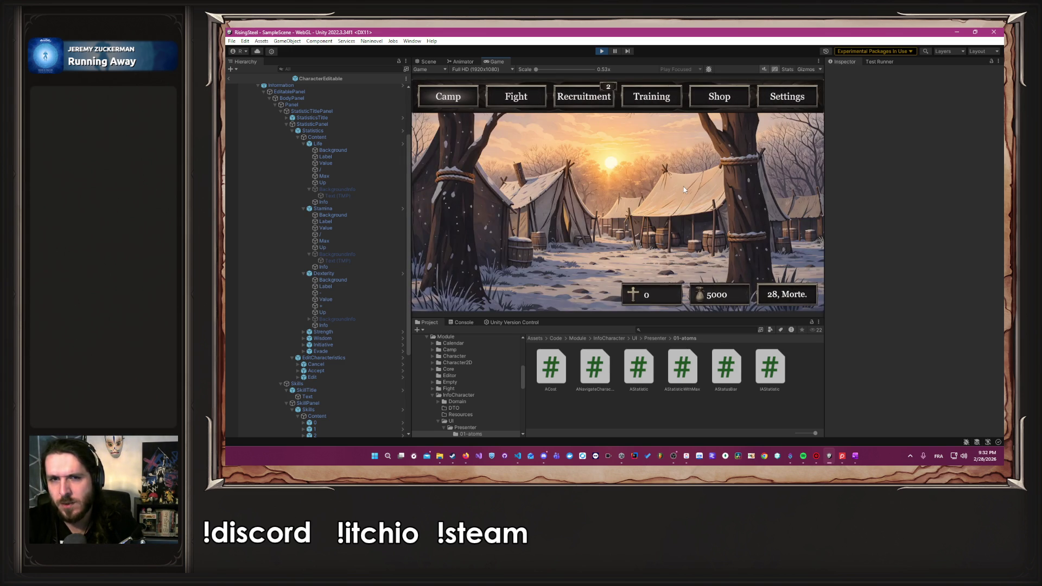
Open Albert's statistics from the Training screen and enlarge the Game view.
left_click(655, 96)
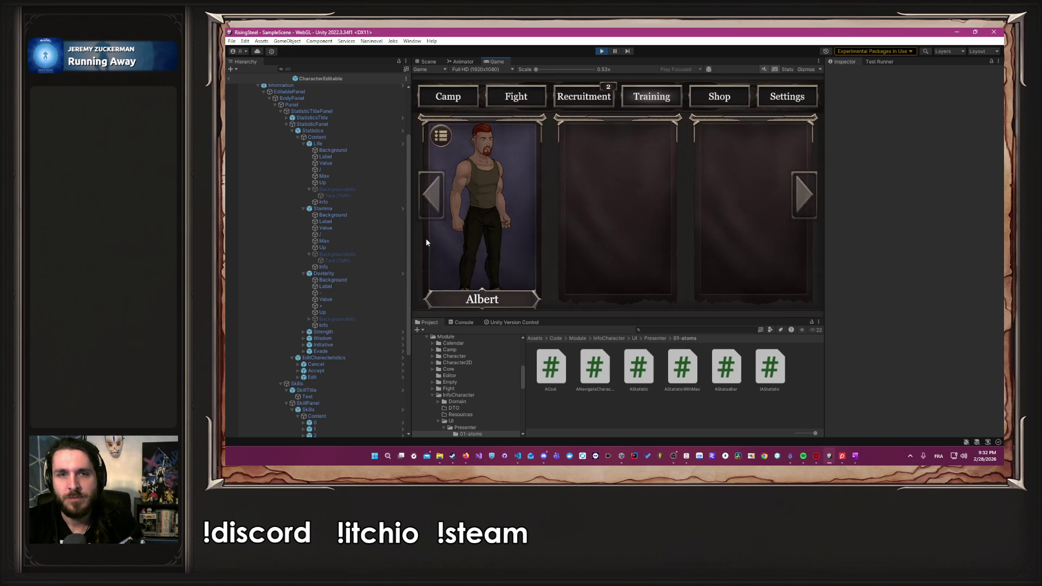
left_click(426, 238)
mouse_move(675, 161)
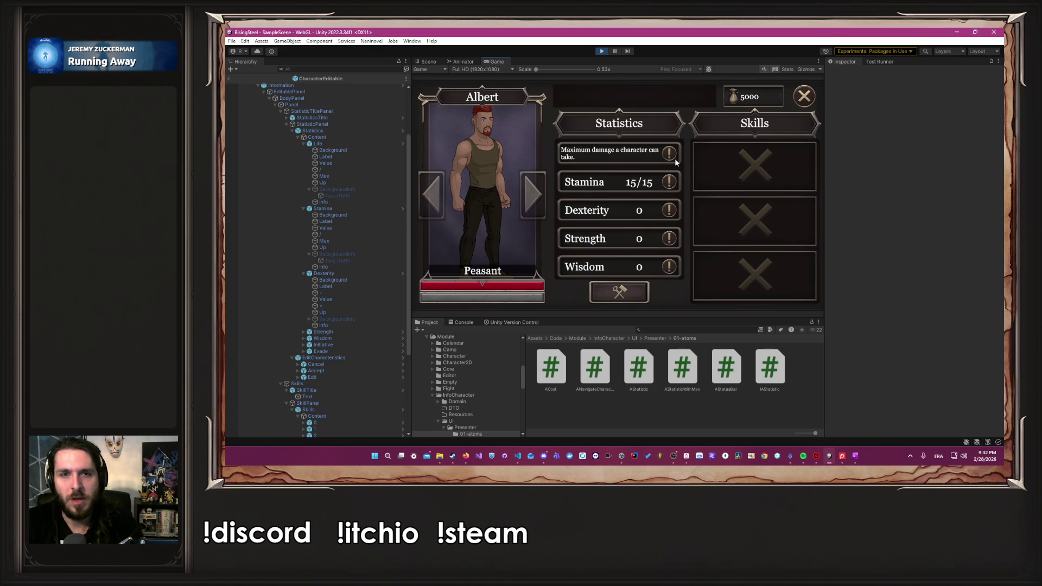
left_click(956, 32)
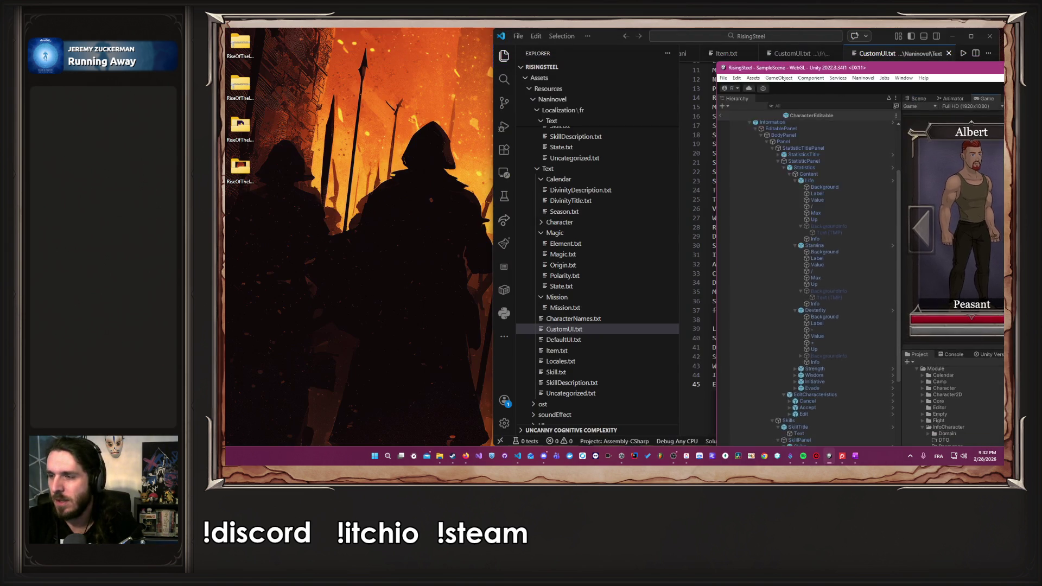
left_click(953, 36)
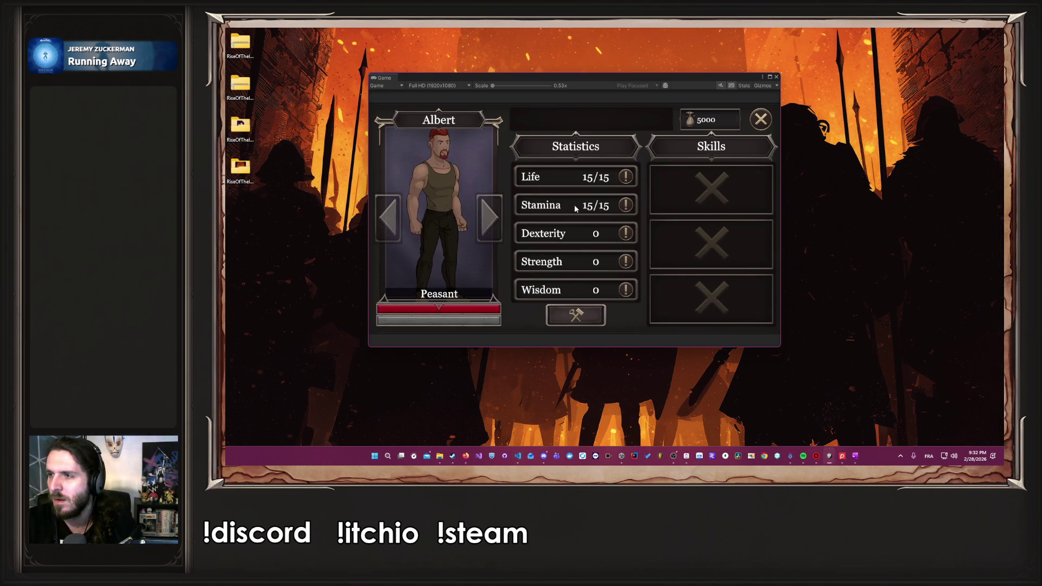
left_click(772, 78)
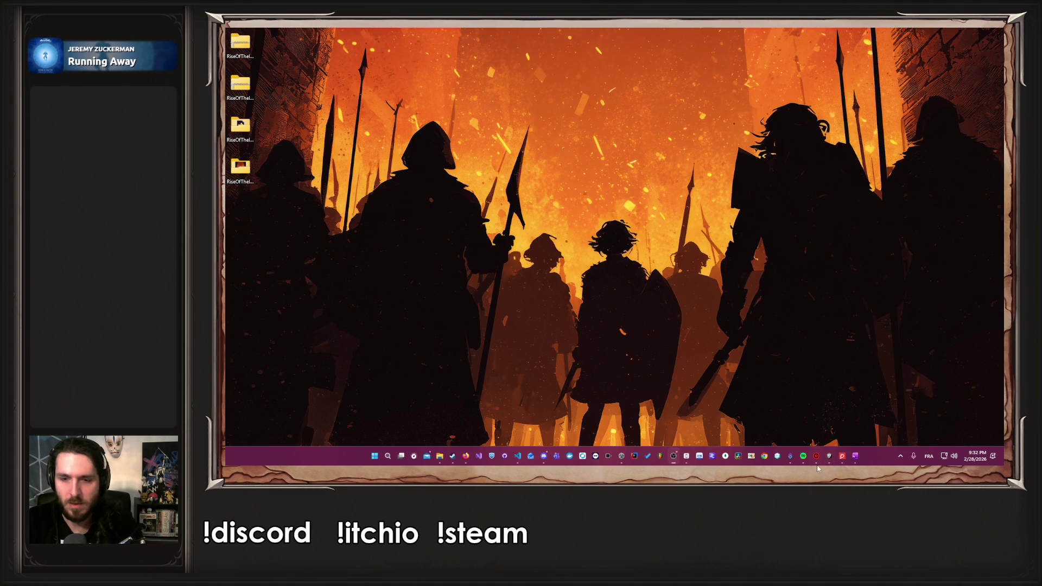
left_click(829, 455)
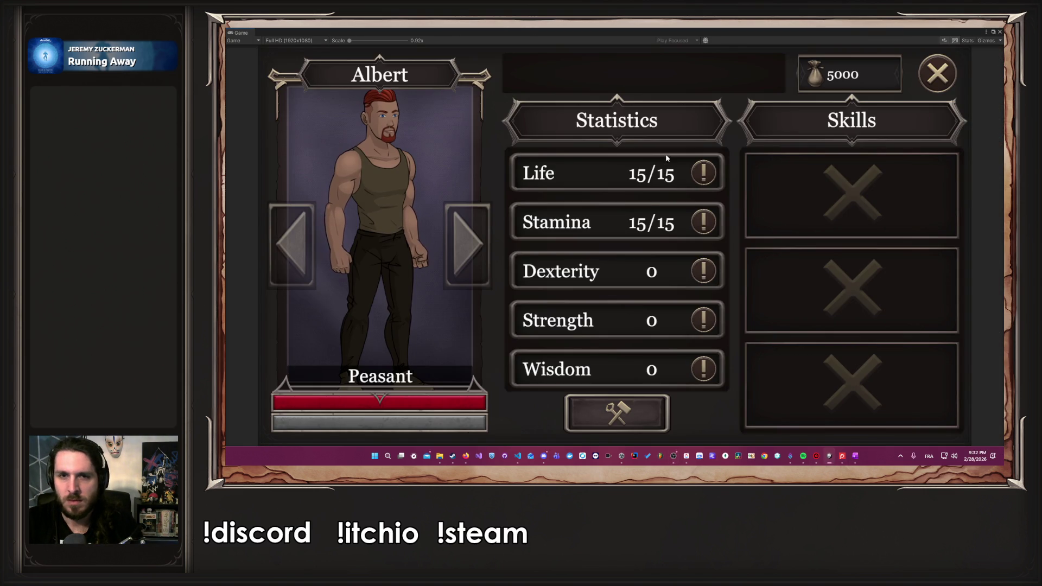
Read each stat's English description tooltip down the list, then stop Play mode.
mouse_move(699, 168)
mouse_move(709, 222)
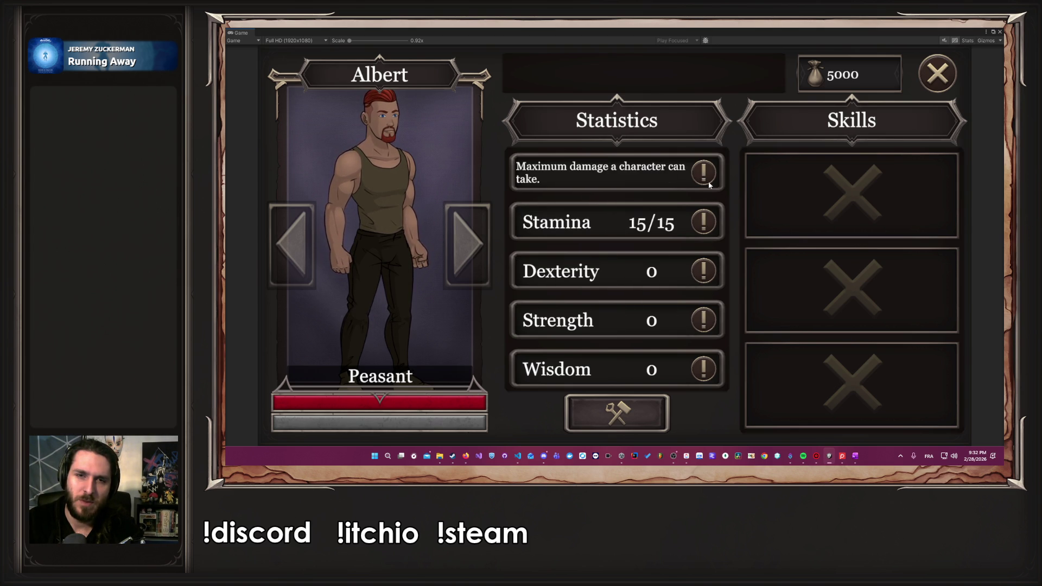
mouse_move(706, 277)
mouse_move(705, 320)
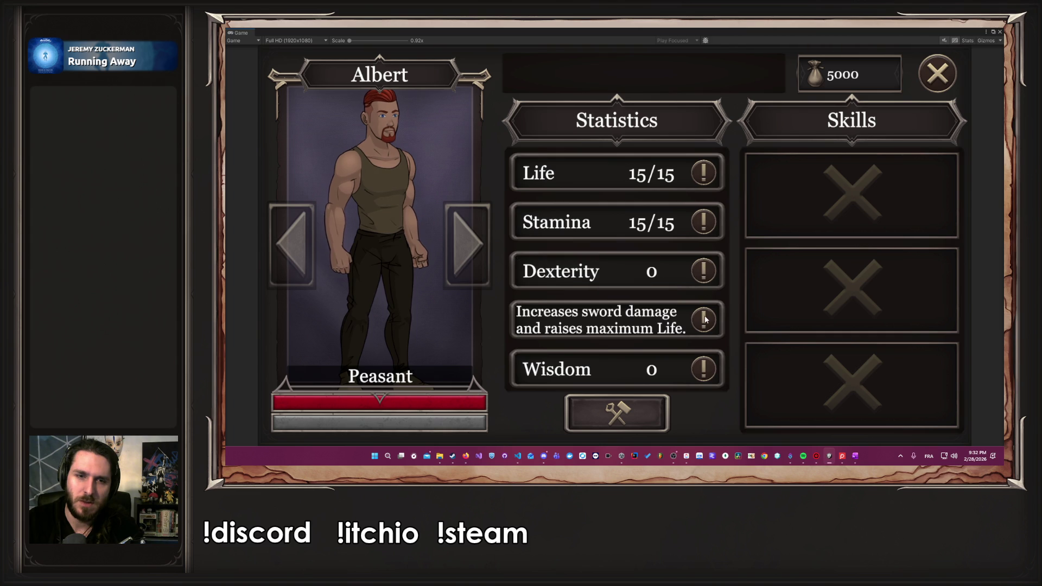
scroll(706, 322, "down", 2)
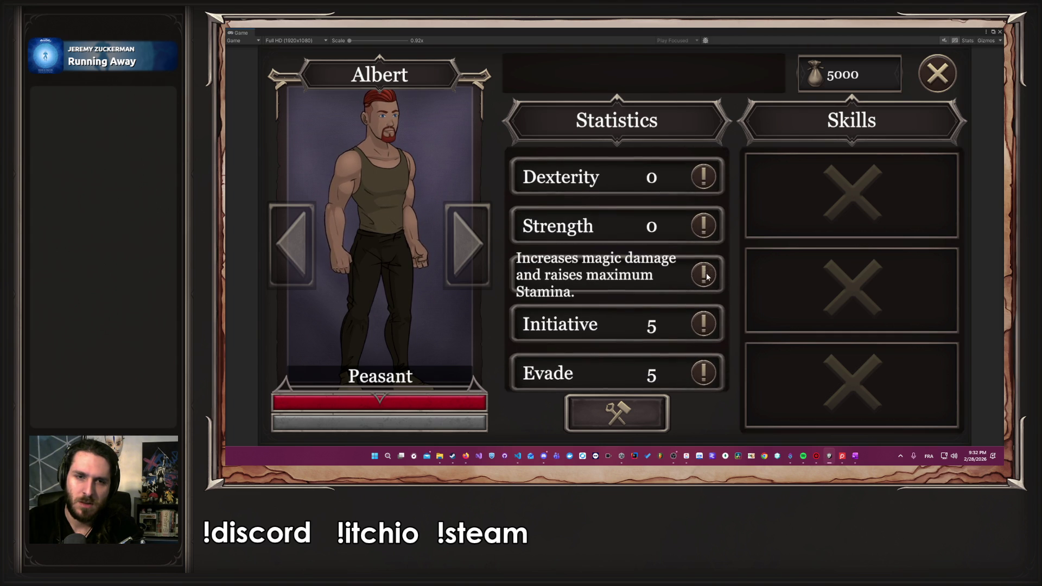
scroll(703, 288, "down", 1)
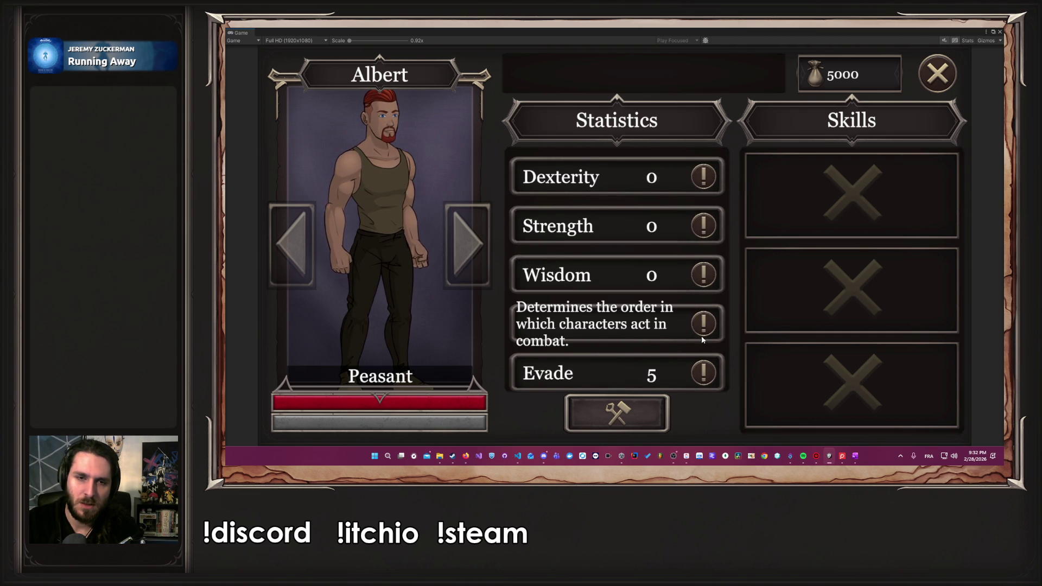
mouse_move(704, 372)
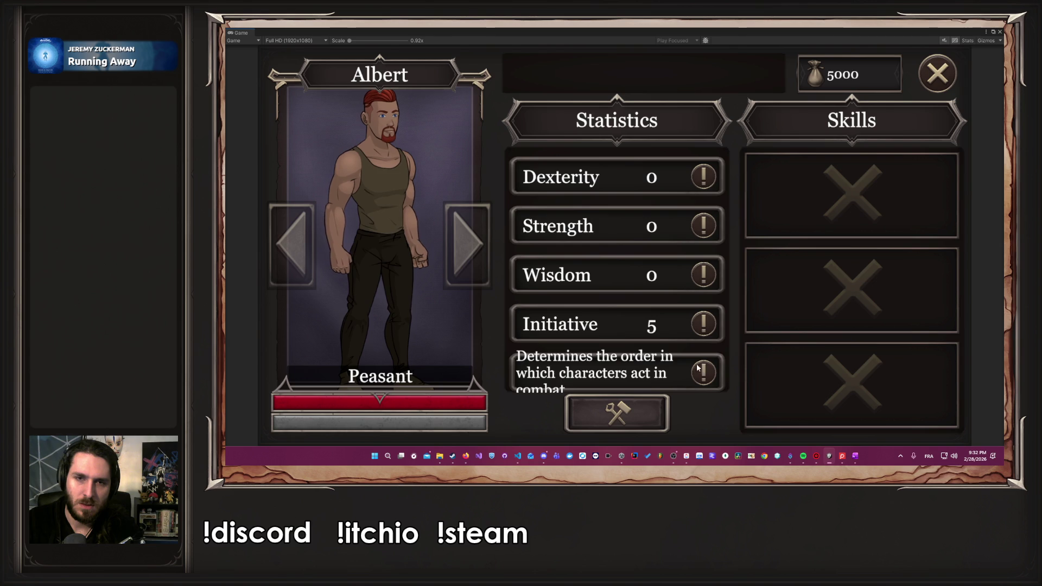
scroll(703, 175, "up", 2)
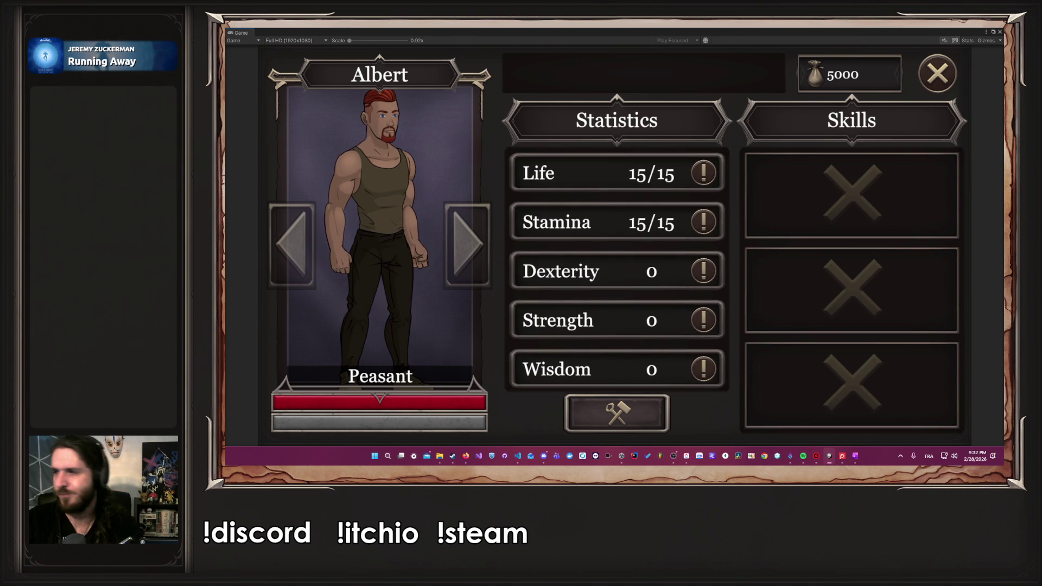
mouse_move(640, 31)
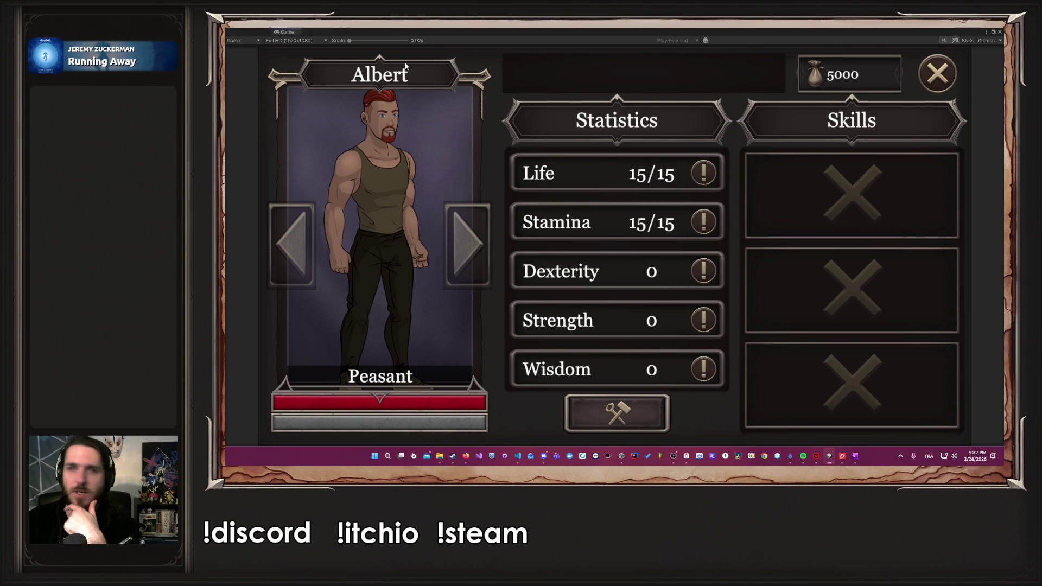
key("super+d")
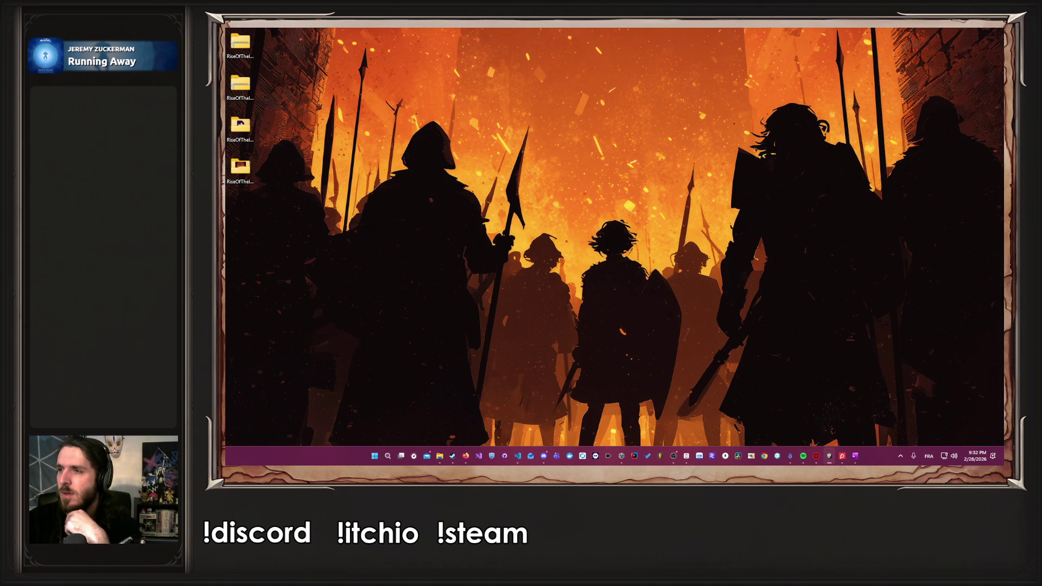
key("super+d")
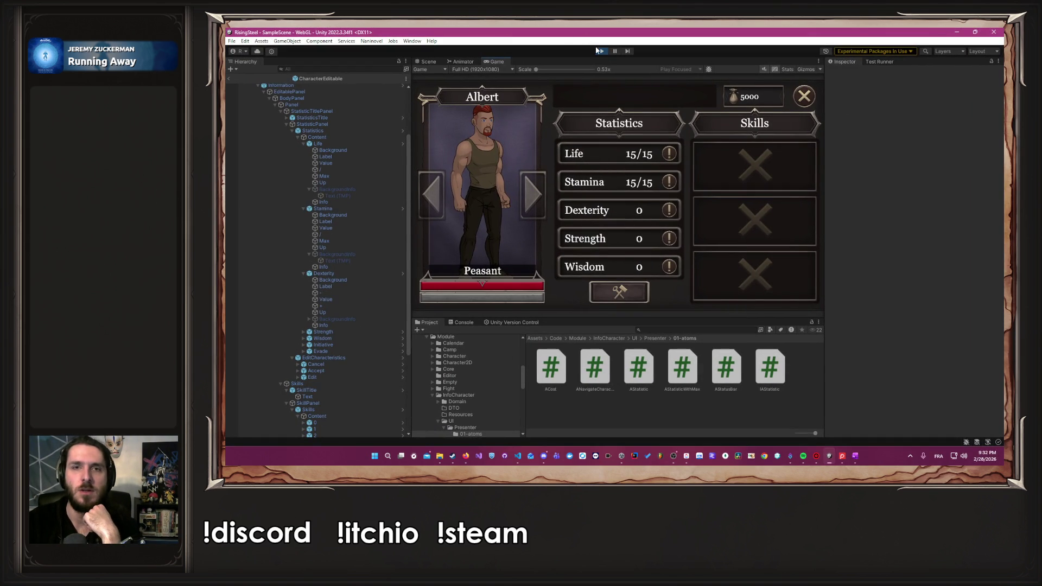
left_click(600, 51)
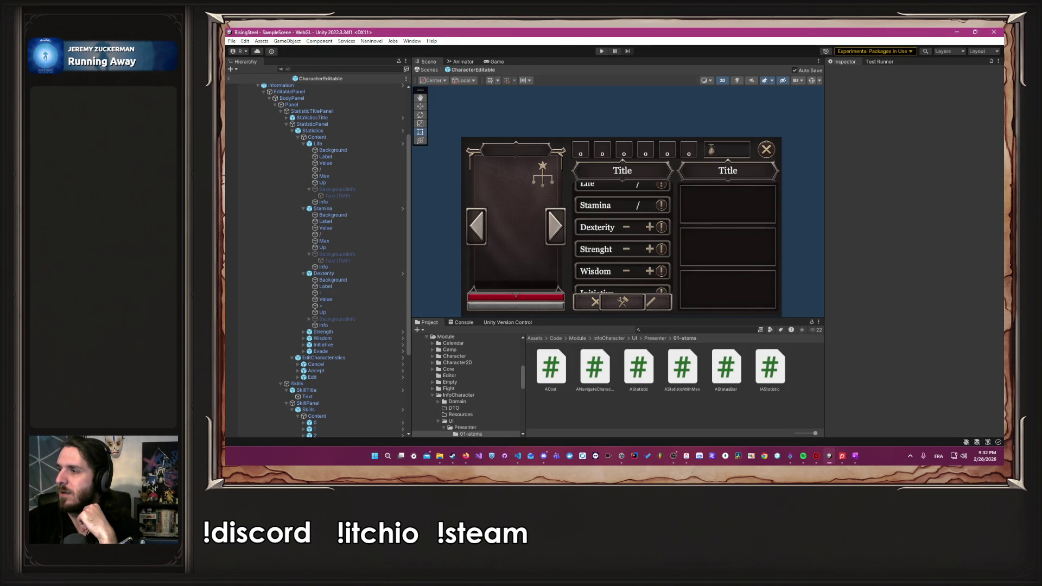
Set the Font Size of StatisticEditable's BackgroundInfo Text (TMP) to 30, then press Play.
key("alt+Tab")
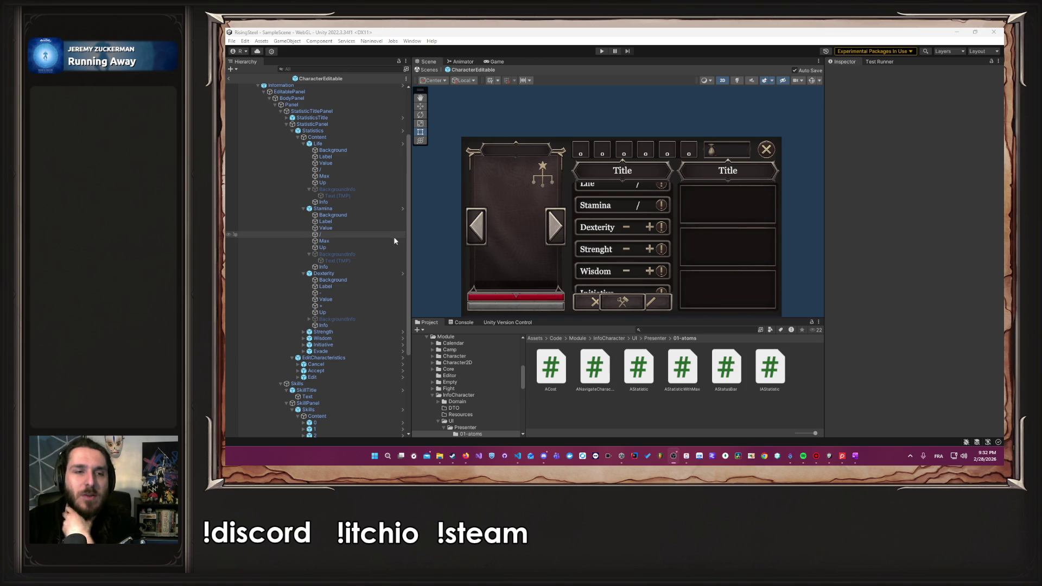
left_click(377, 262)
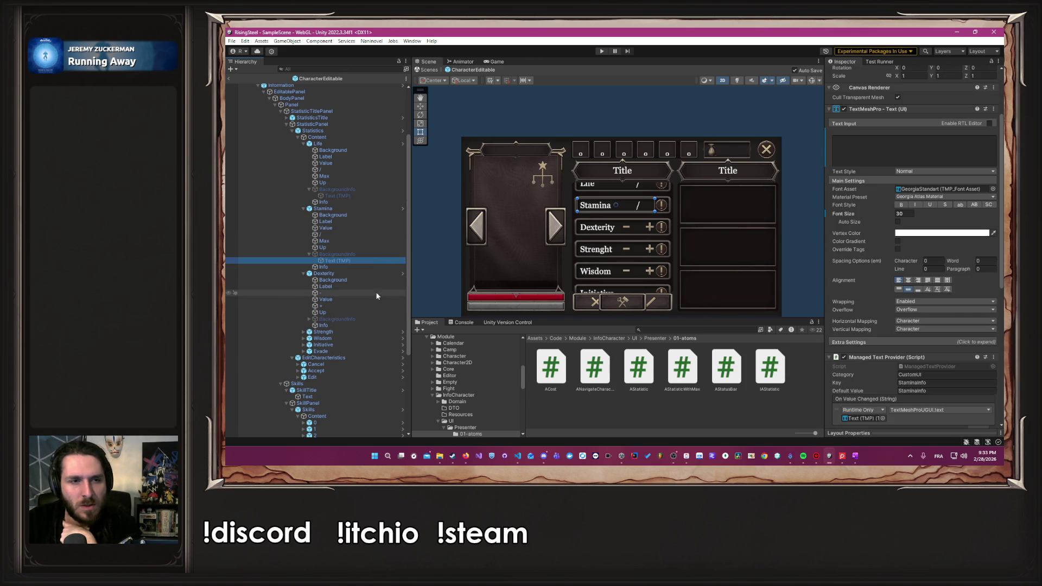
left_click(401, 274)
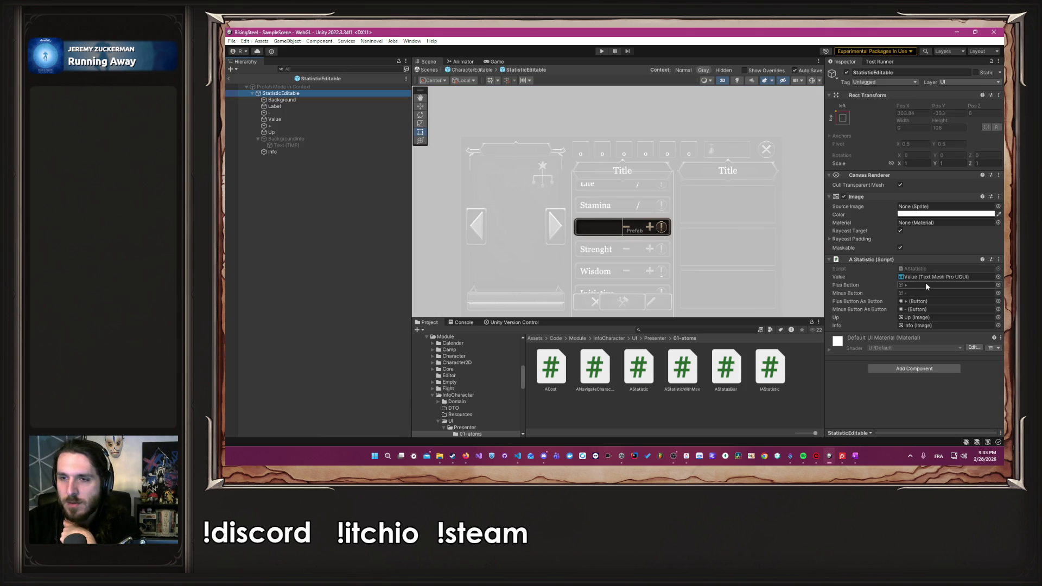
left_click(289, 145)
left_click(914, 300)
type("30")
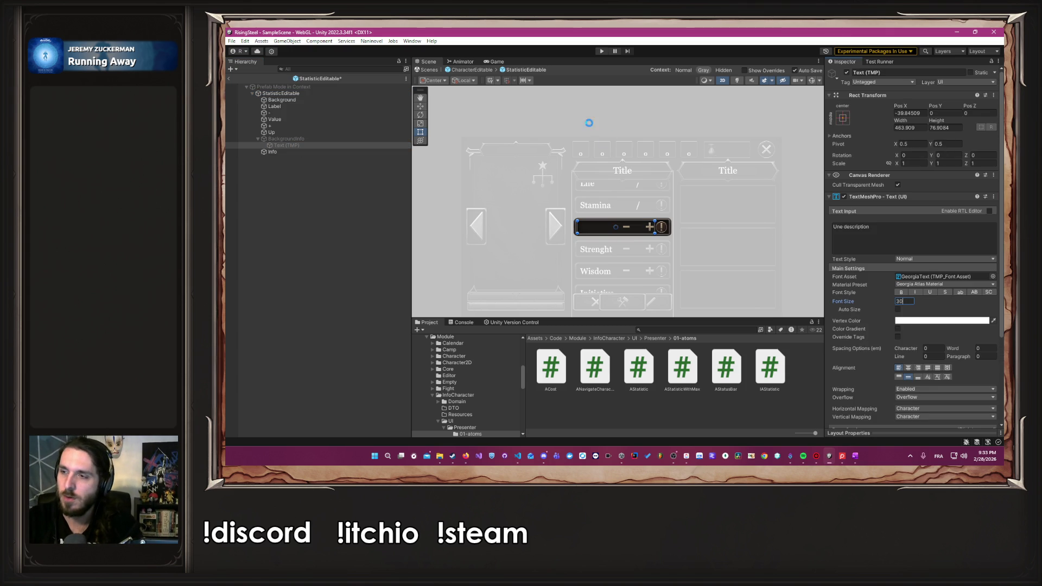
left_click(600, 51)
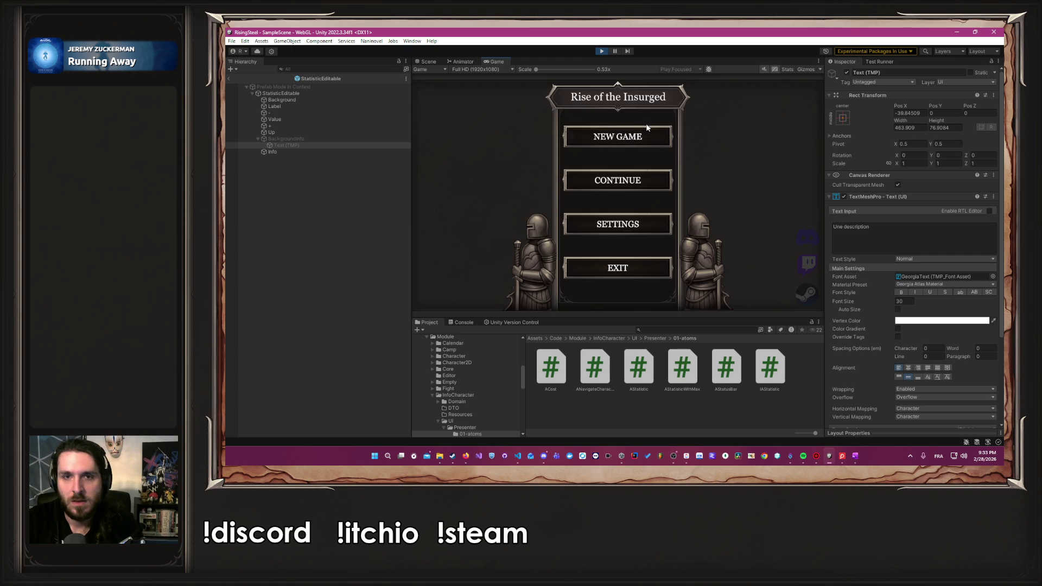
Start a new game, confirm the name, pick the character and open Training.
left_click(645, 128)
key("Return")
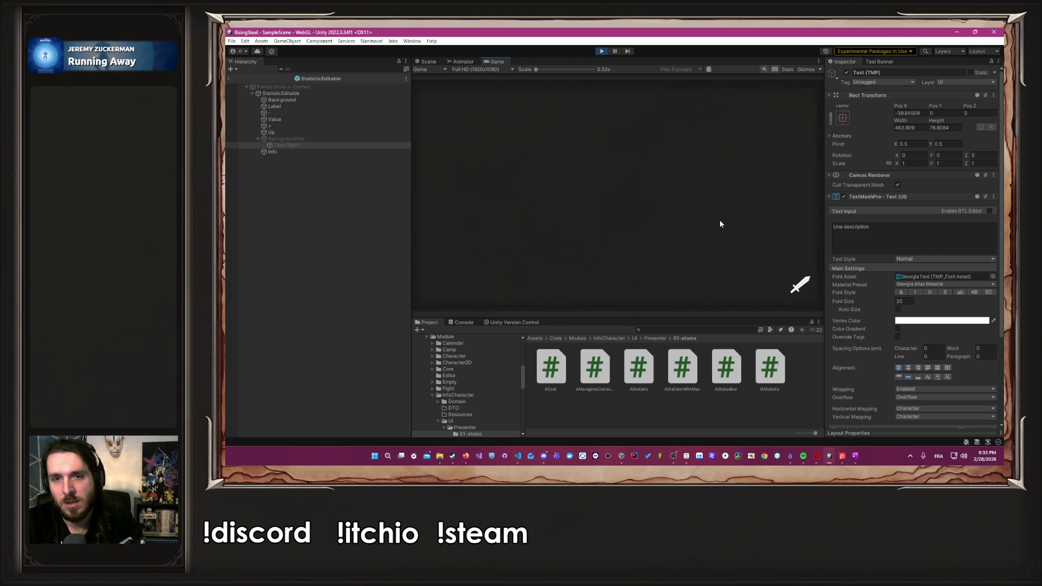
left_click(580, 192)
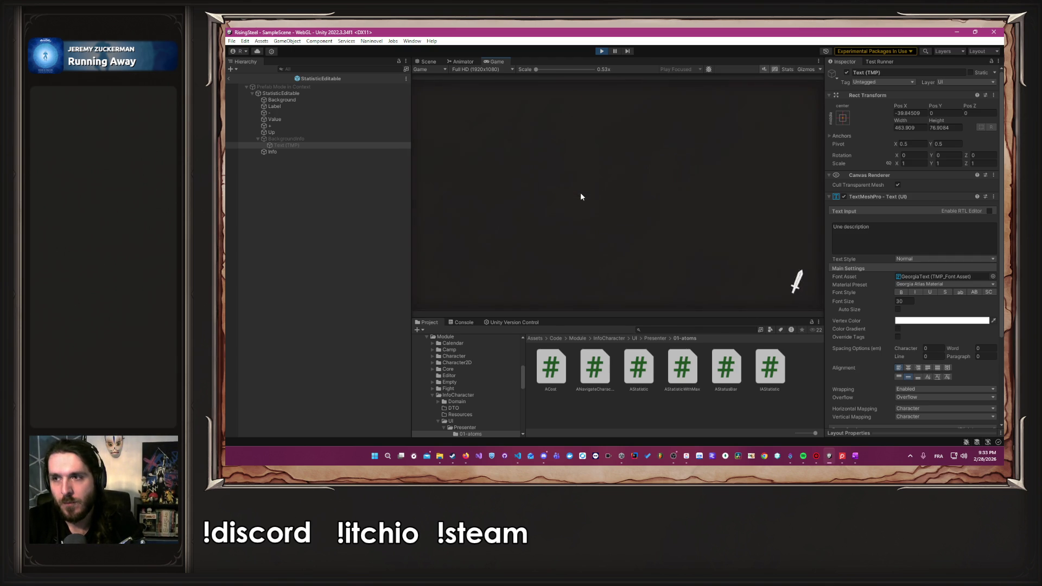
left_click(662, 96)
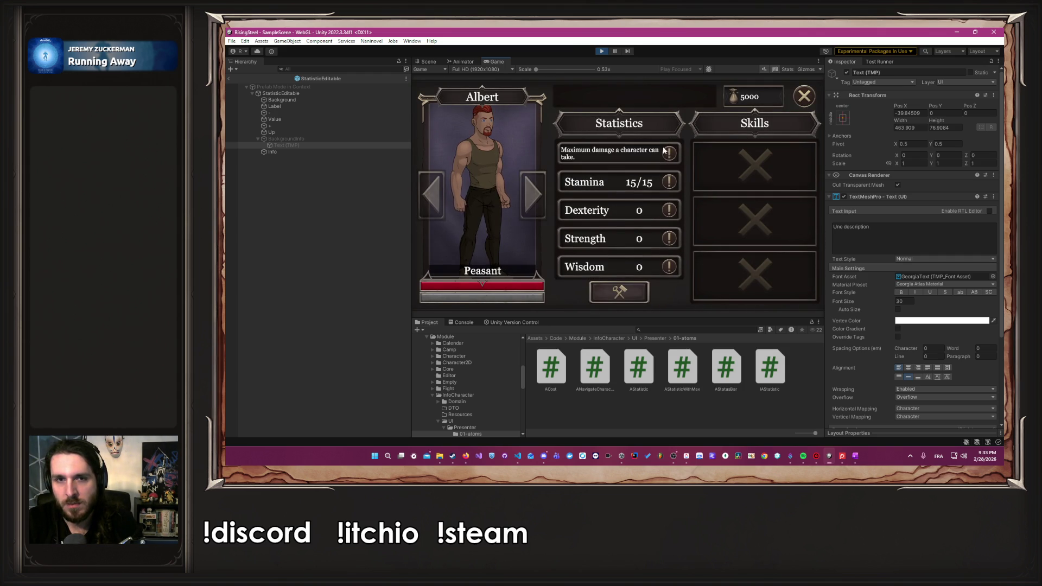
Check Albert's stat description tooltips at the smaller font size, scrolling down the list.
mouse_move(672, 214)
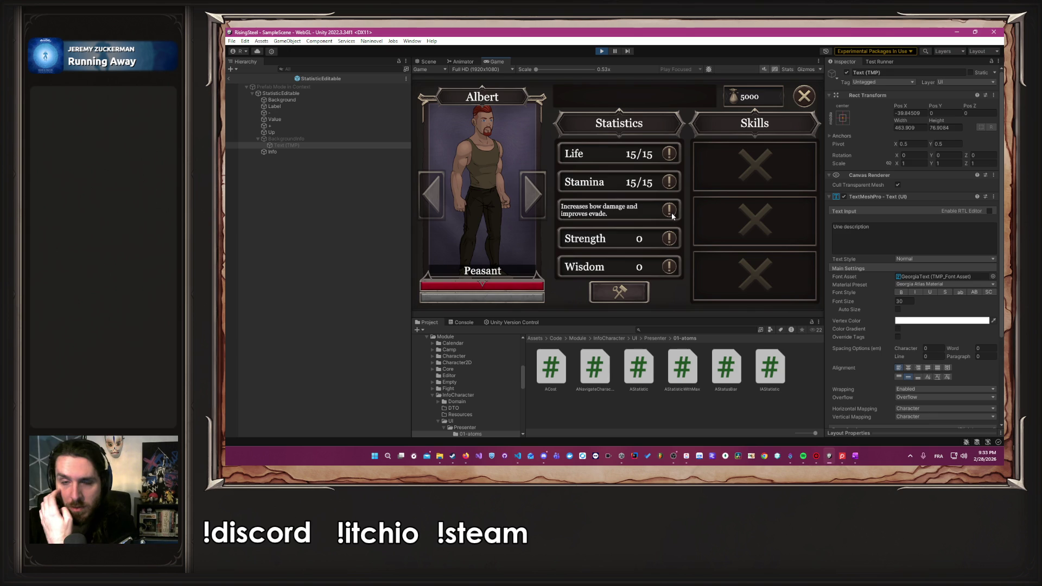
mouse_move(676, 244)
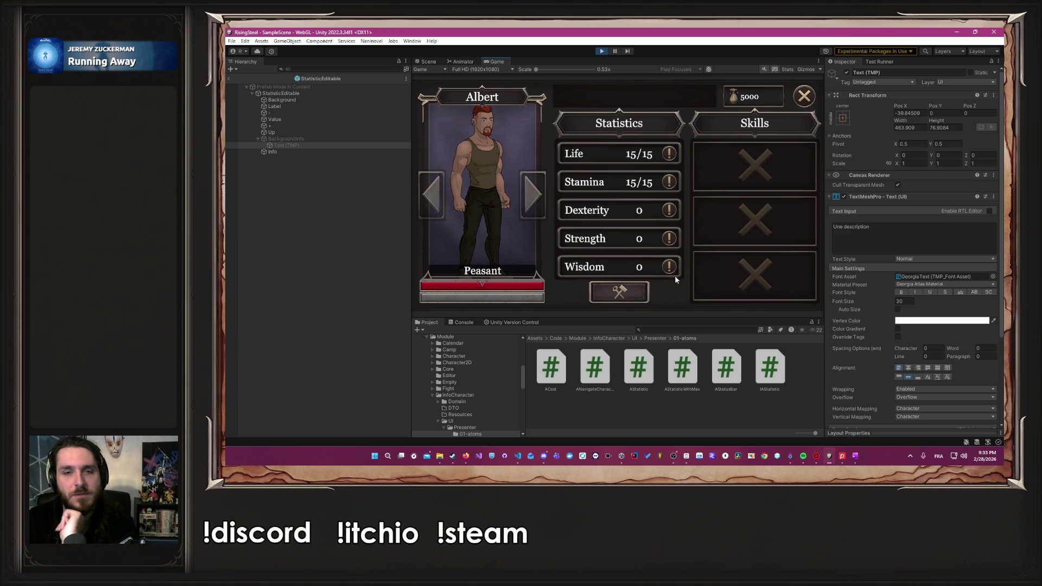
mouse_move(668, 273)
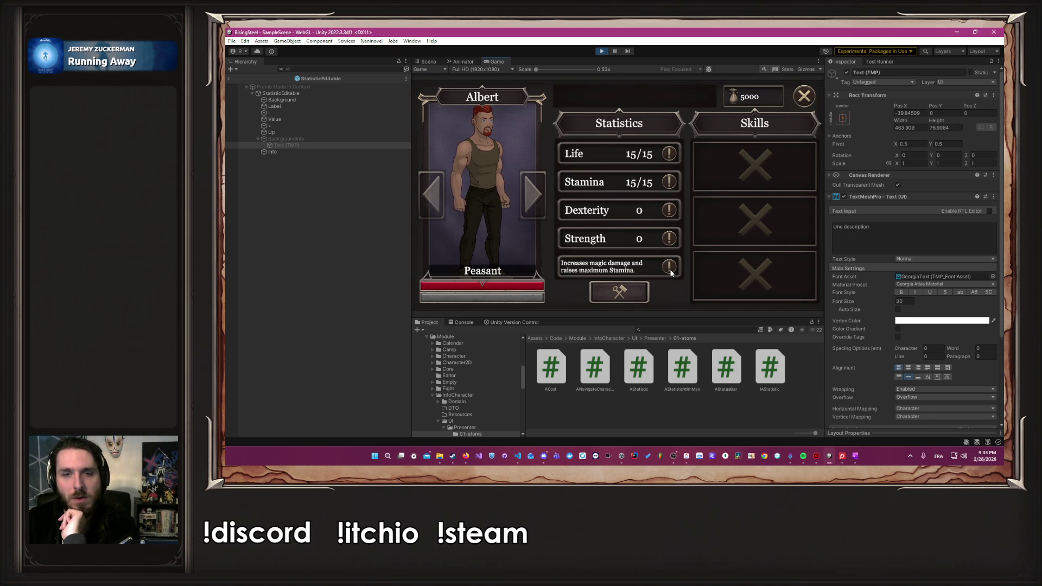
scroll(673, 261, "down", 2)
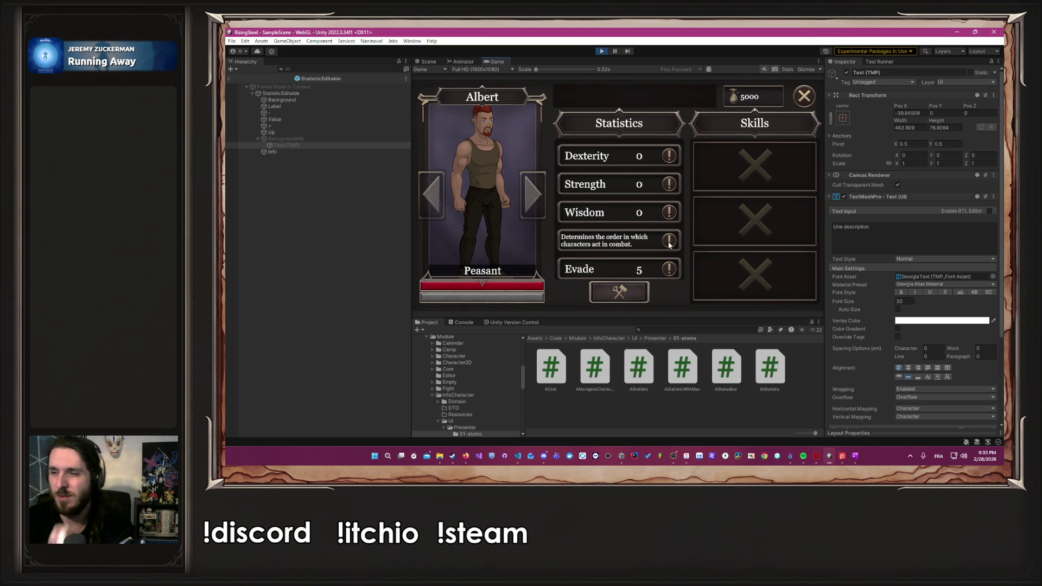
left_click(518, 455)
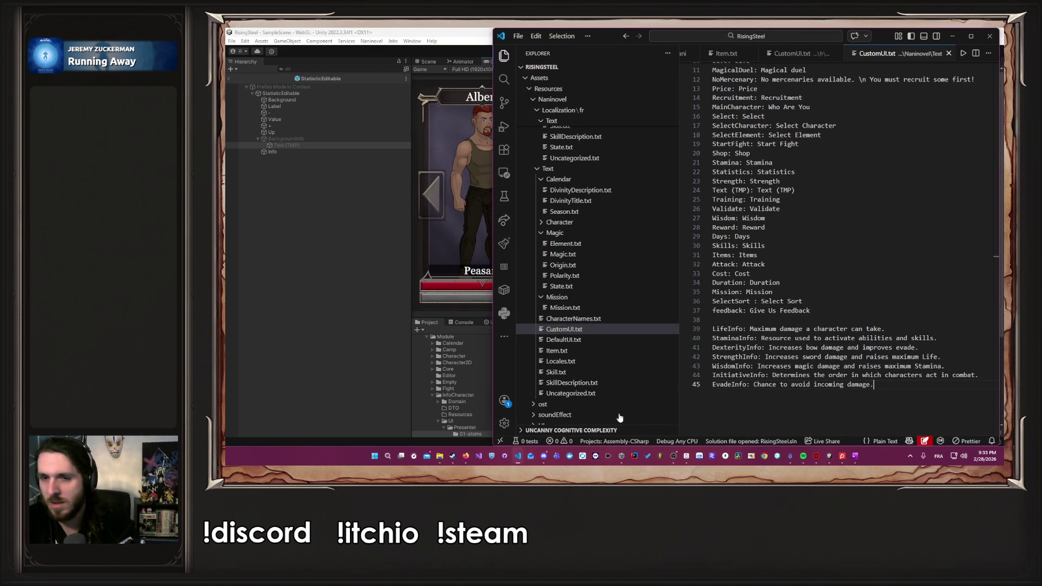
Replace 'combat' with 'fight' at the end of the InitiativeInfo line 44.
left_click(975, 375)
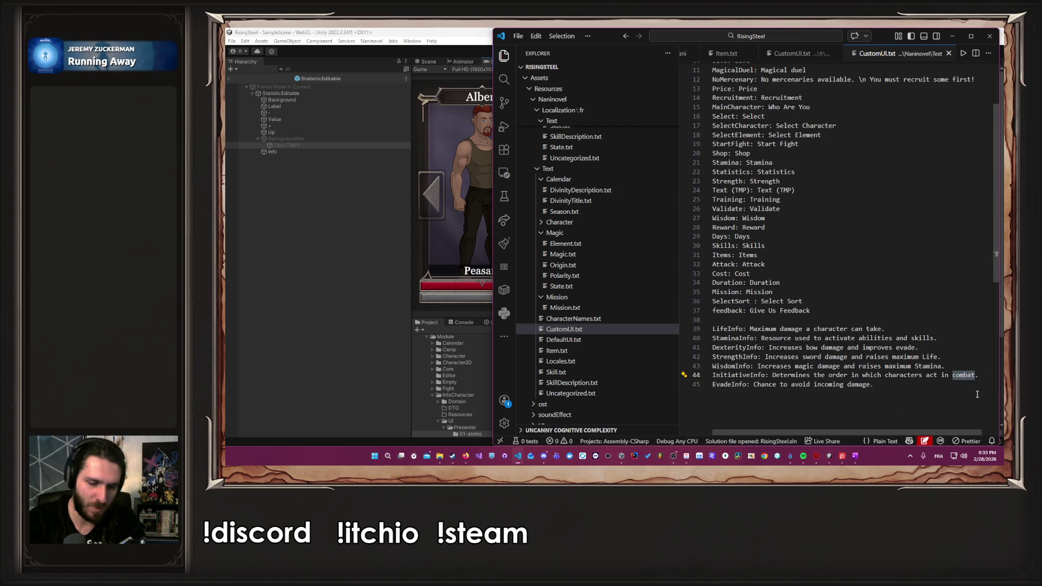
type("fight")
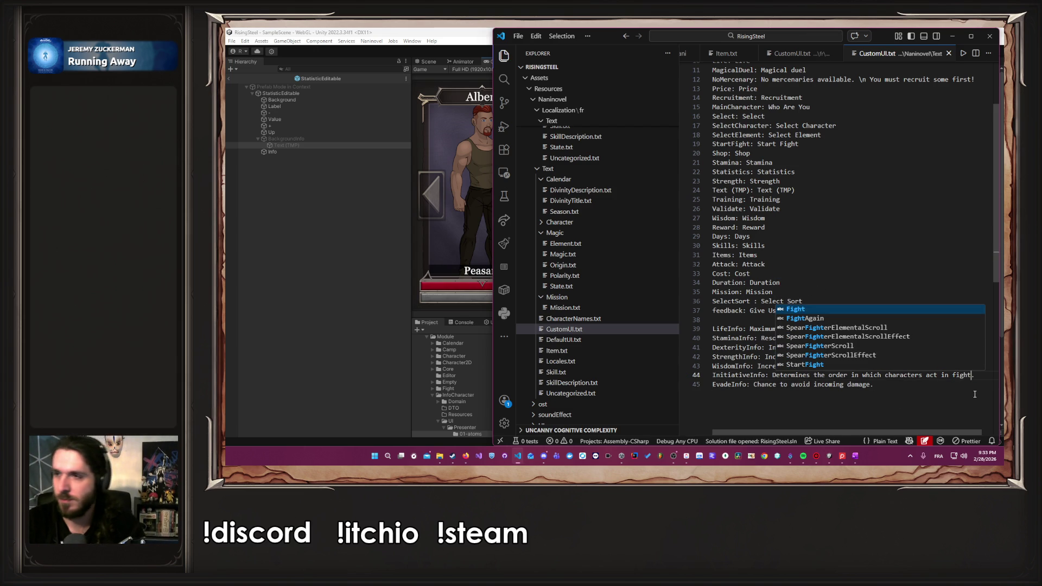
left_click(380, 312)
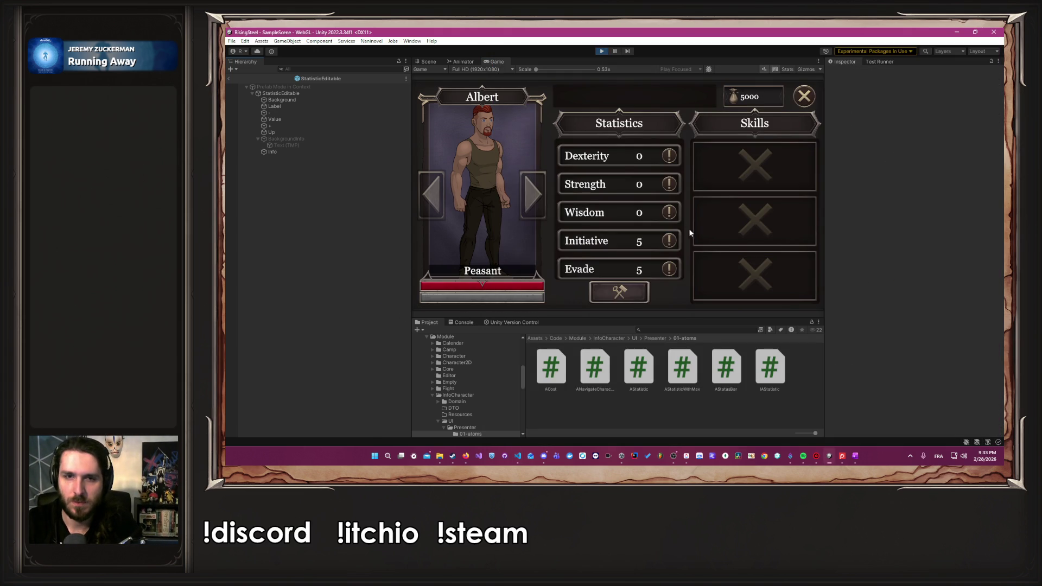
Close the stats panel and set the game's Language to Français in Settings.
scroll(673, 275, "down", 1)
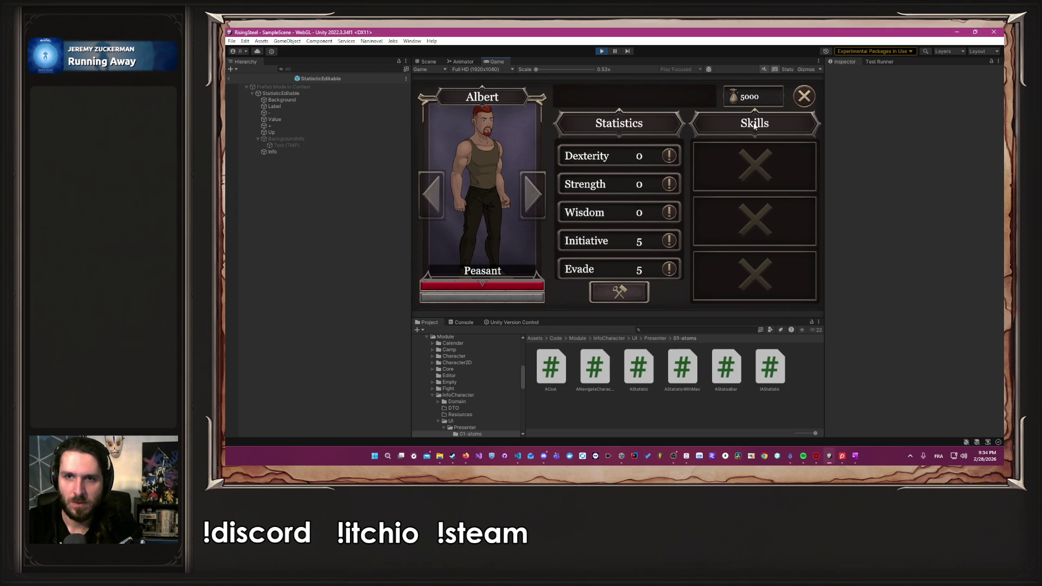
left_click(803, 96)
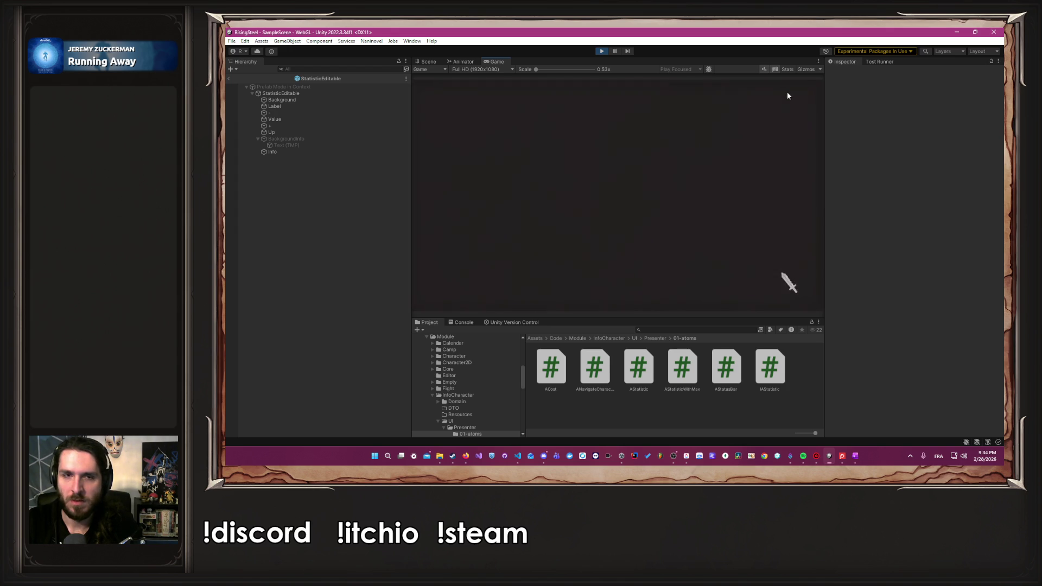
left_click(601, 245)
left_click(629, 196)
left_click(630, 209)
left_click(631, 212)
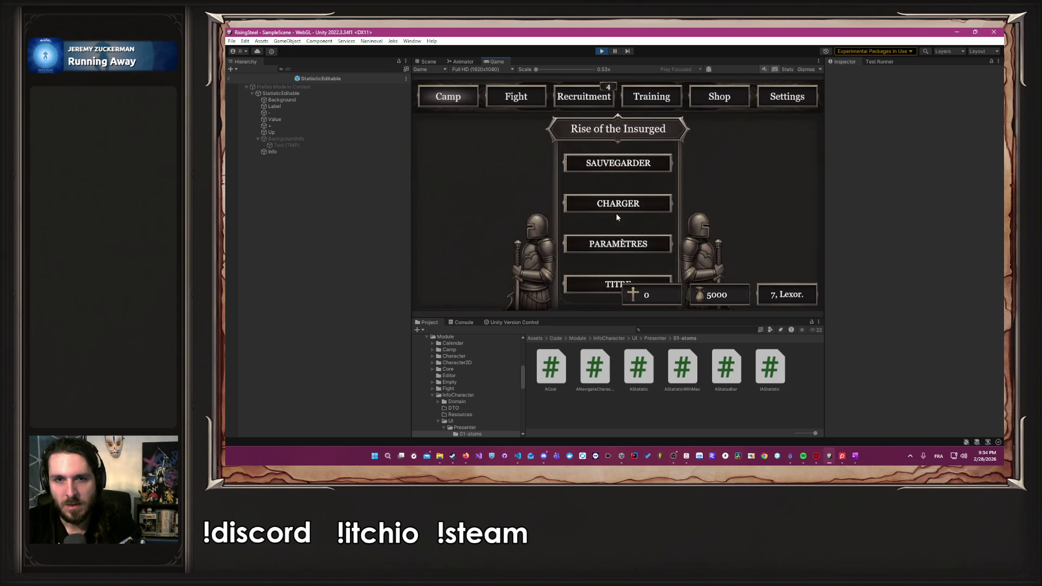
Browse the Shop and Training screens, then return to the camp menu.
left_click(743, 92)
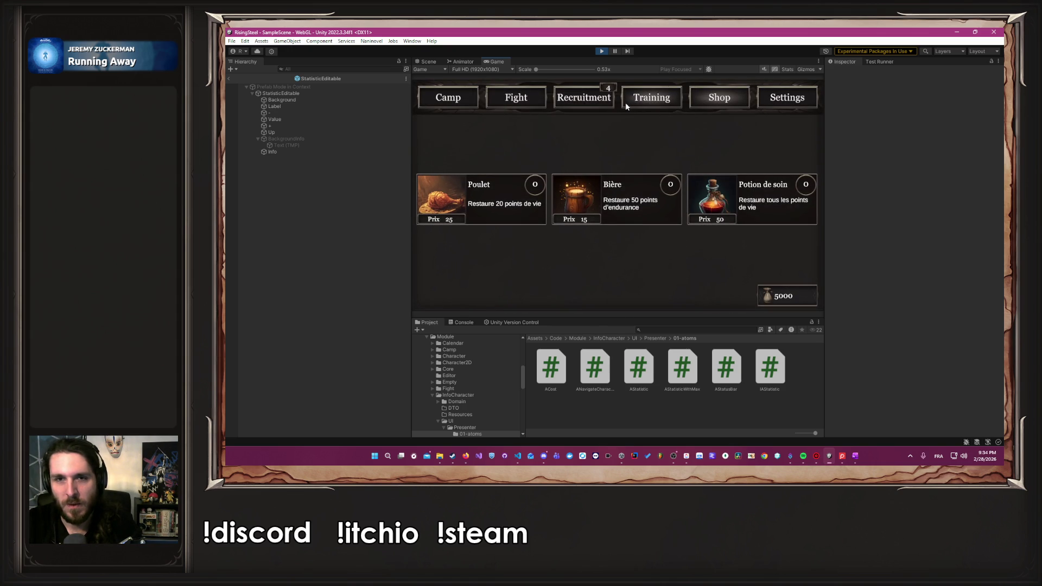
left_click(654, 98)
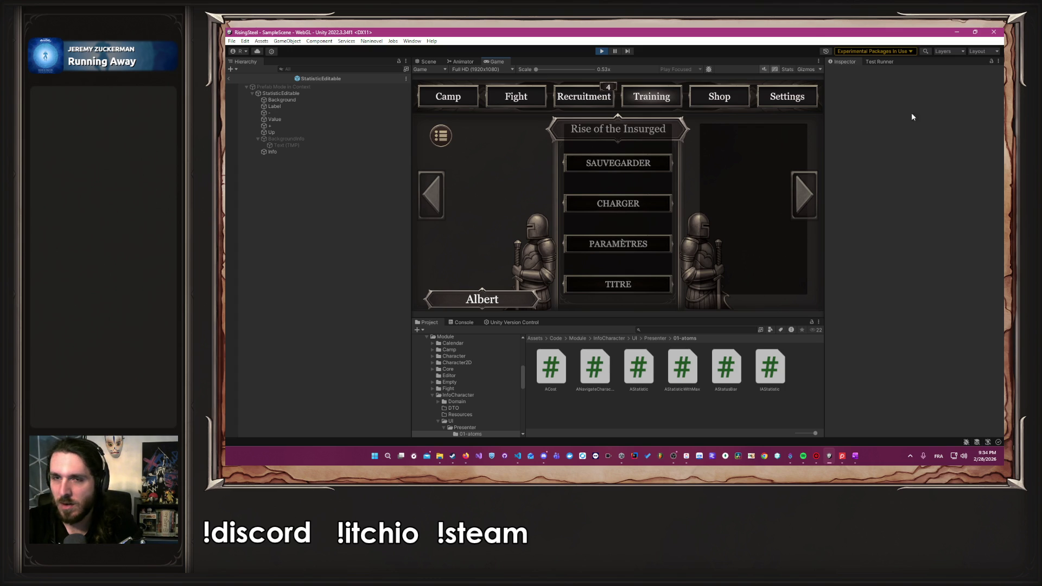
left_click(812, 100)
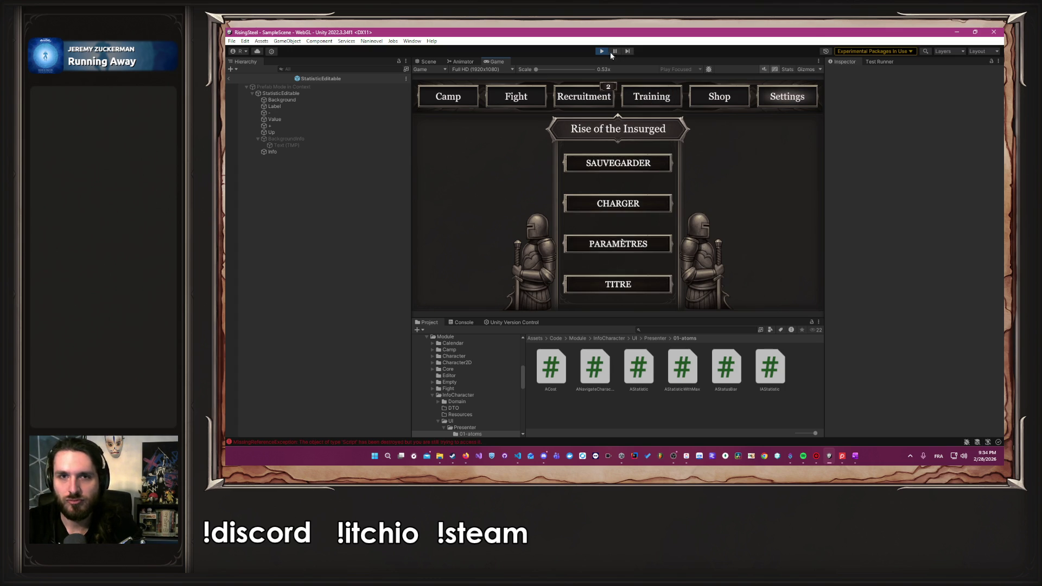
Restart Play mode and begin a NOUVELLE PARTIE with the male character, skipping the tutorial.
left_click(601, 51)
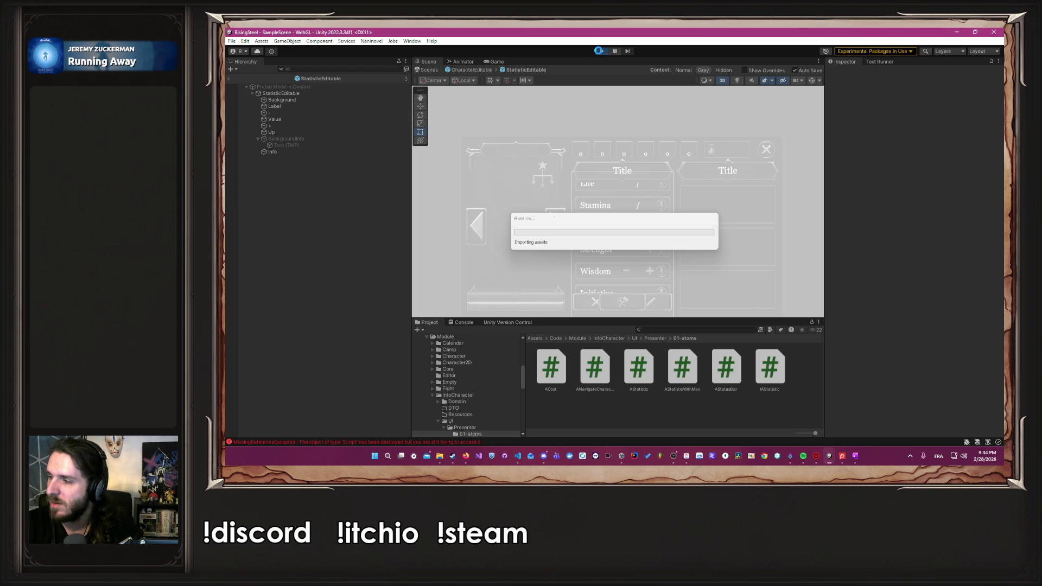
left_click(599, 51)
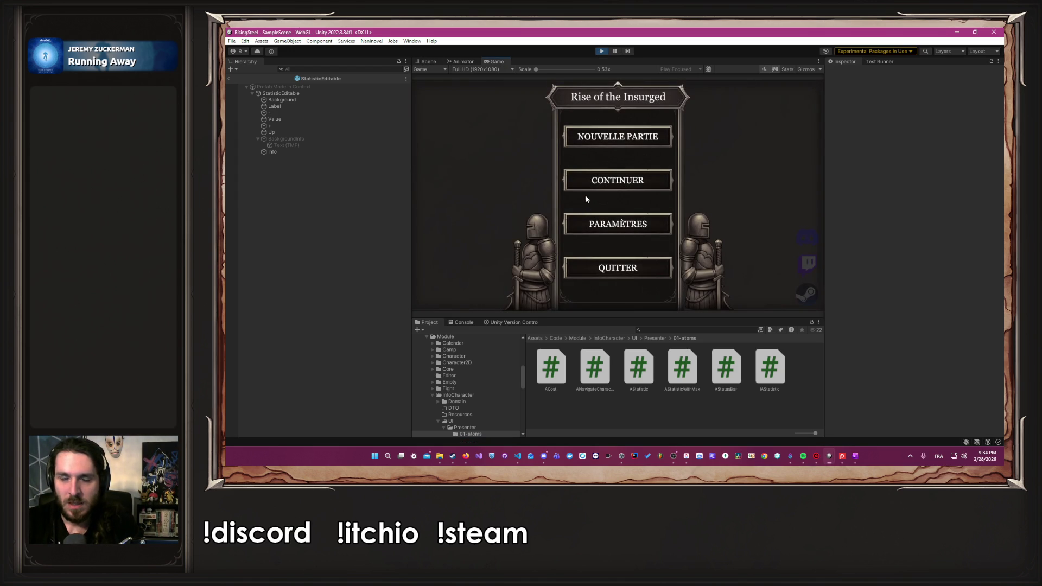
left_click(617, 138)
type("Albert")
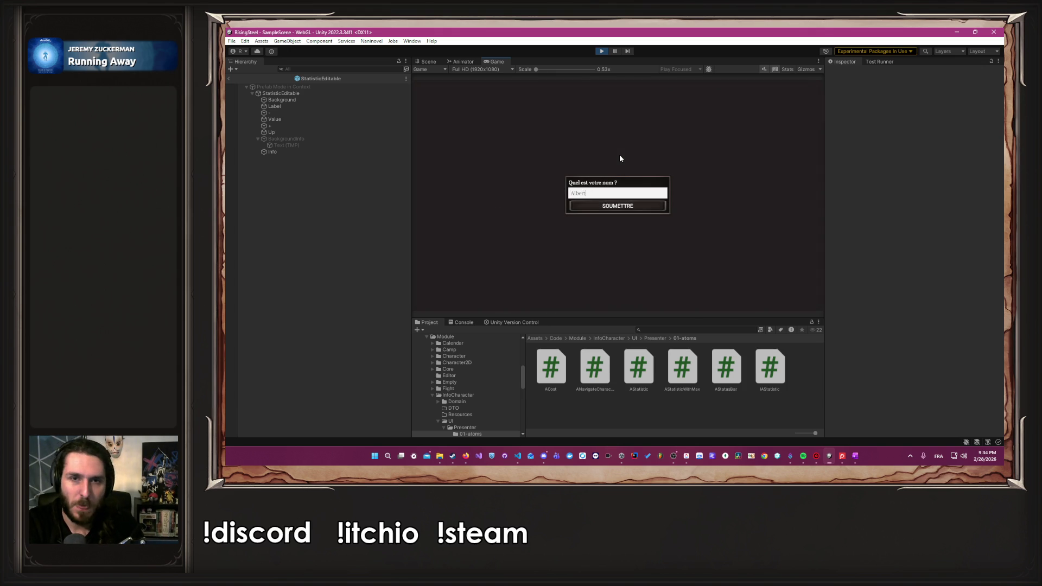
key("Return")
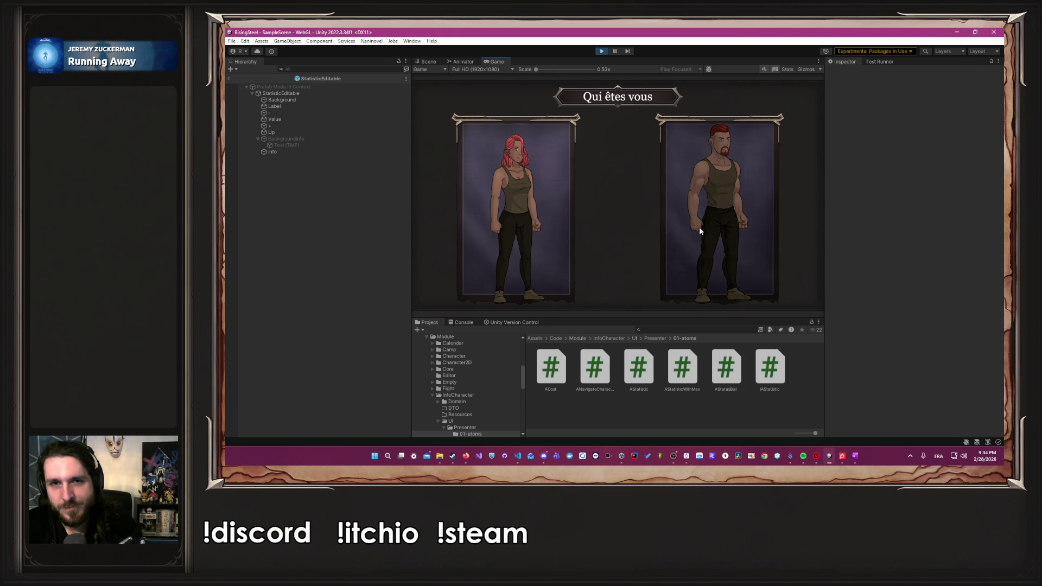
left_click(666, 218)
left_click(606, 189)
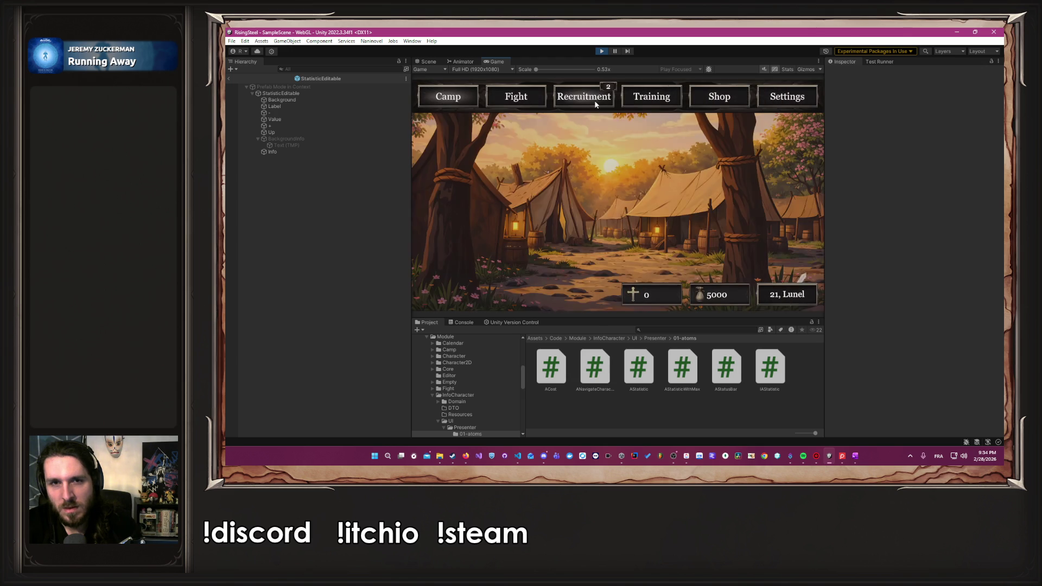
Open Albert's Statistiques et Compétences screen from the character roster.
left_click(635, 103)
left_click(553, 264)
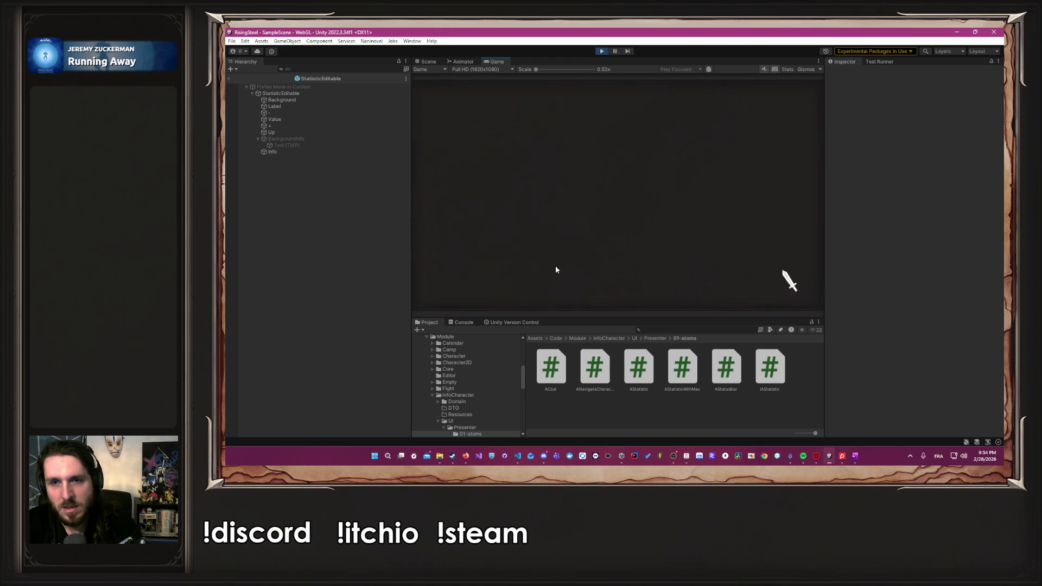
scroll(622, 241, "up", 1)
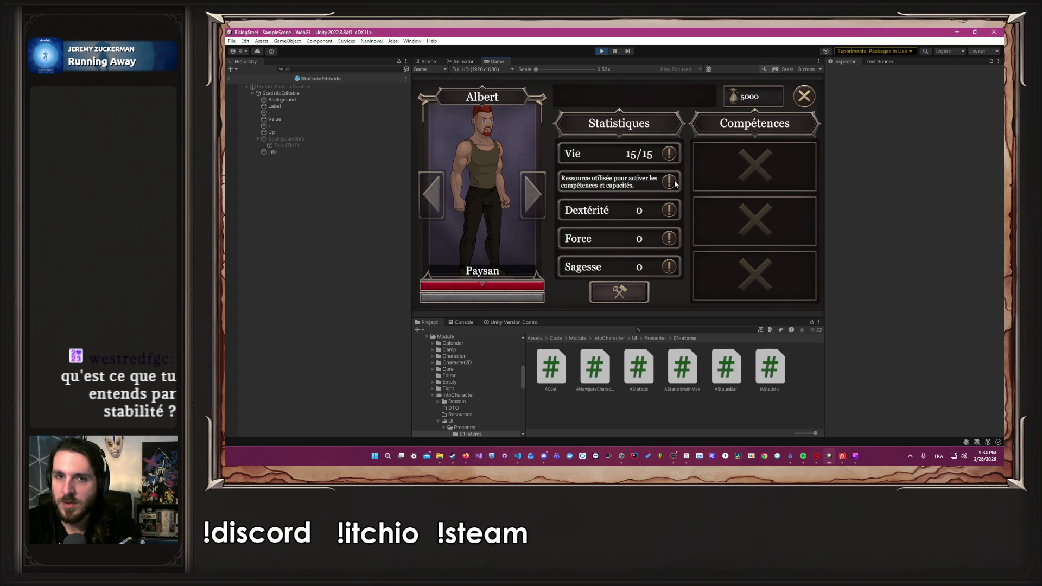
Review Albert's French stat tooltips through the list, then close the stats panel.
mouse_move(676, 216)
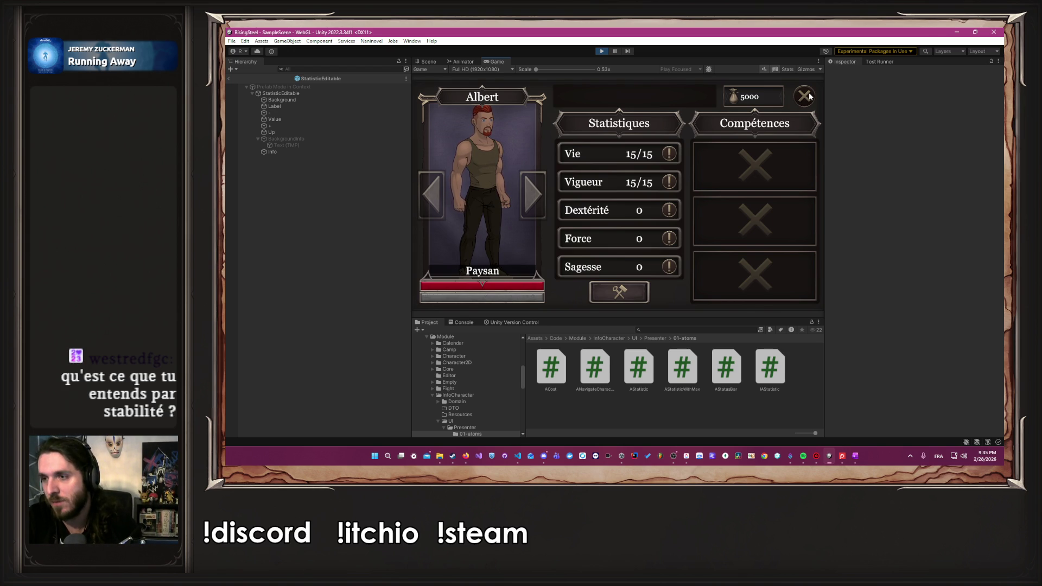
scroll(643, 204, "down", 2)
mouse_move(669, 268)
mouse_move(672, 187)
scroll(673, 188, "up", 2)
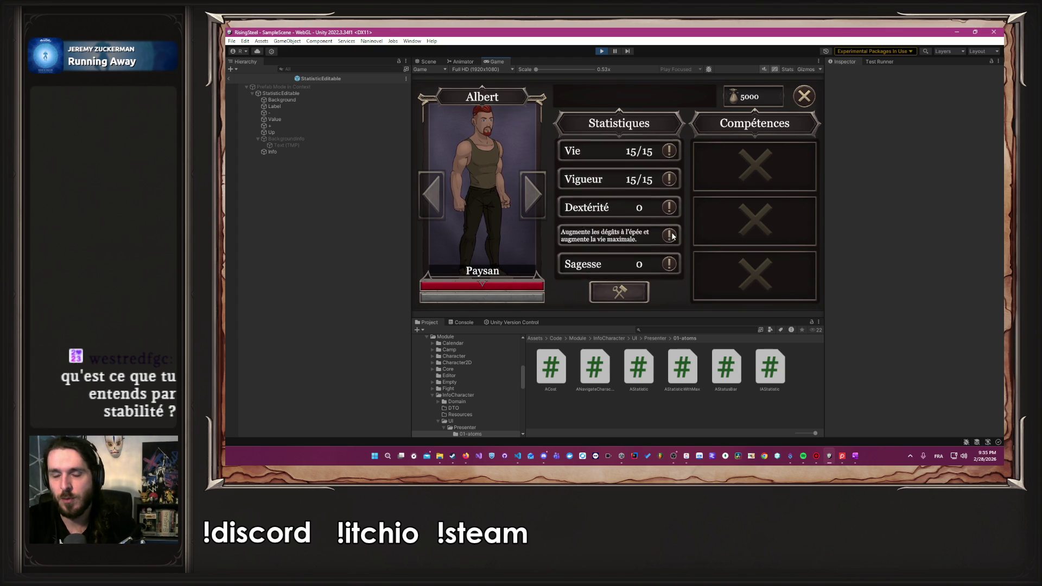
mouse_move(669, 158)
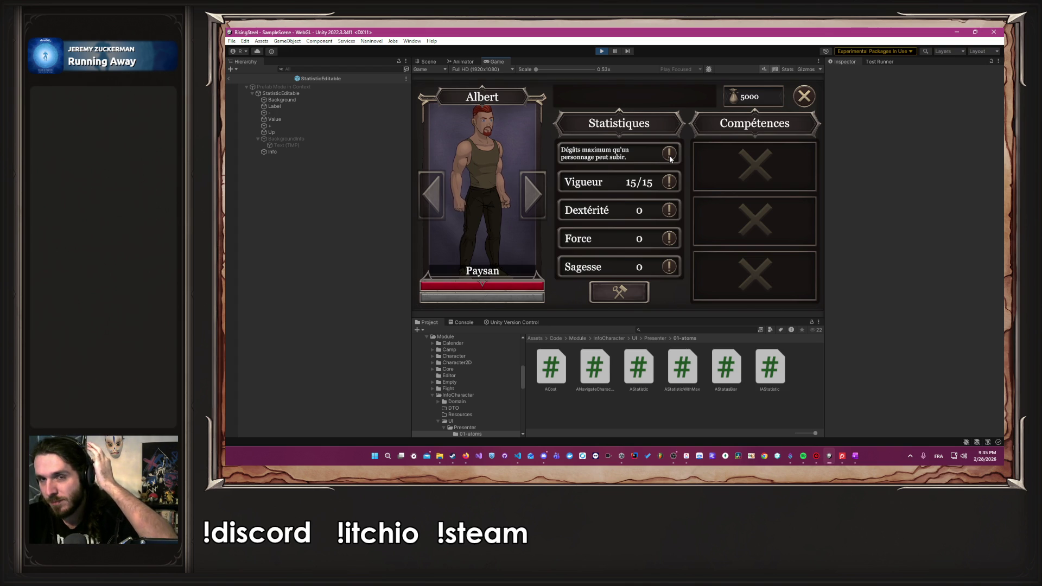
left_click(814, 92)
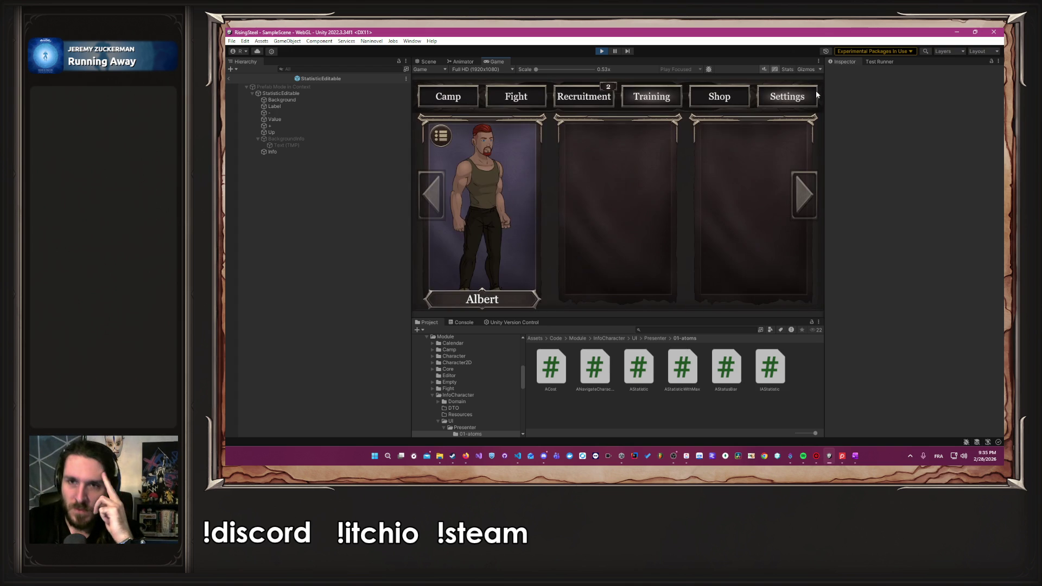
Check the game's Settings and Shop screens, then drag the finished Amélioration task into DONE in ClickUp.
left_click(782, 96)
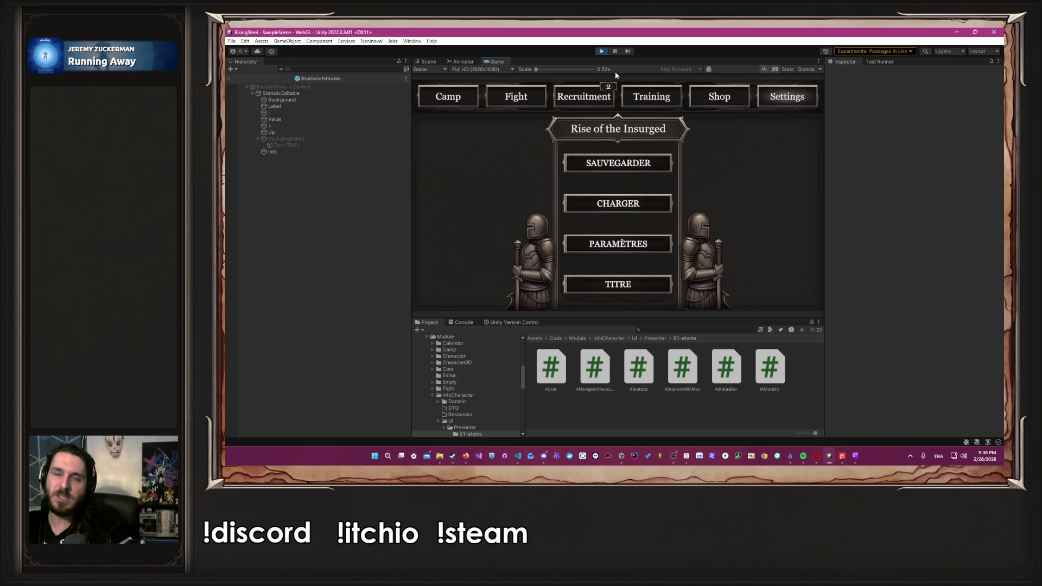
left_click(710, 101)
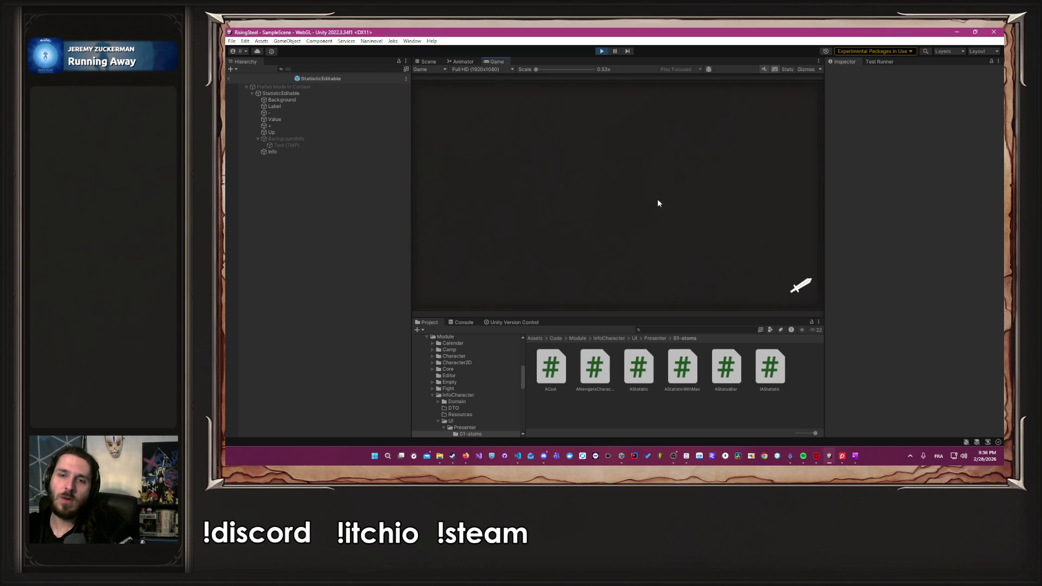
left_click(686, 456)
left_click_drag(659, 165, 746, 255)
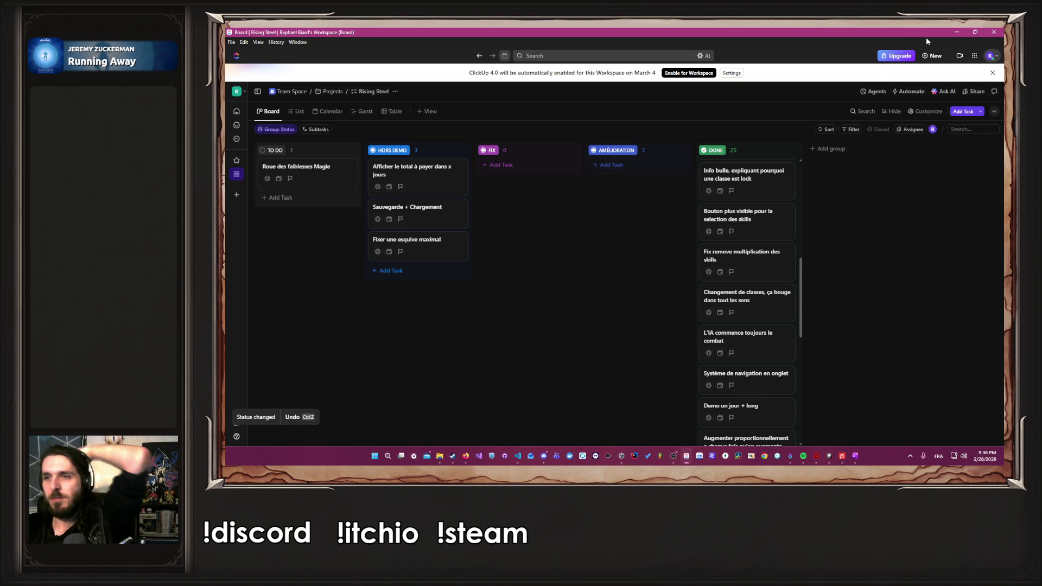
left_click(956, 32)
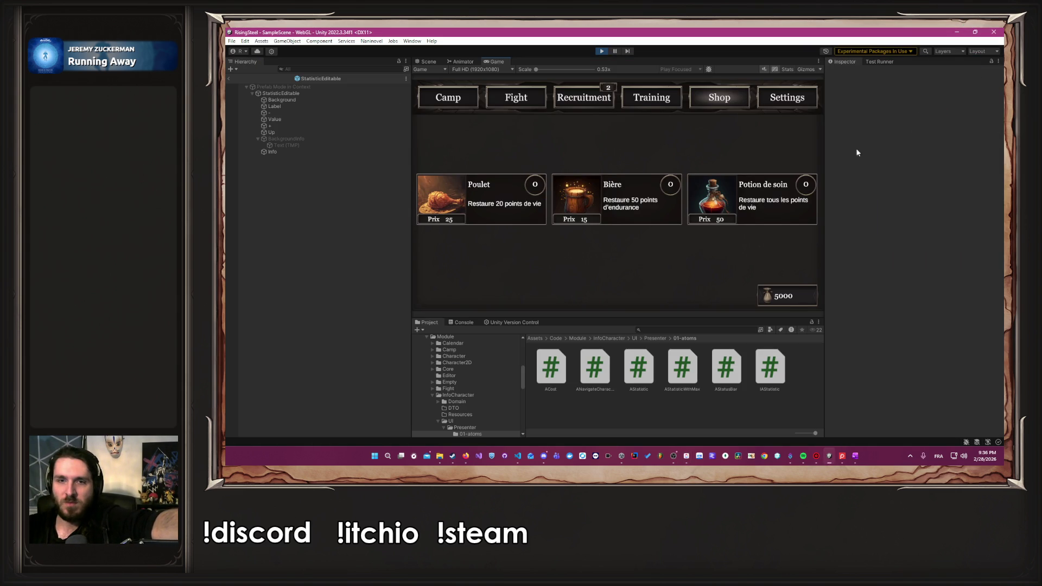
Buy Bière, Poulet and Potion de soin until gold reads 4785, then stop Play mode.
left_click(653, 199)
left_click(754, 200)
left_click(754, 201)
left_click(503, 201)
left_click(504, 201)
left_click(503, 201)
left_click(503, 201)
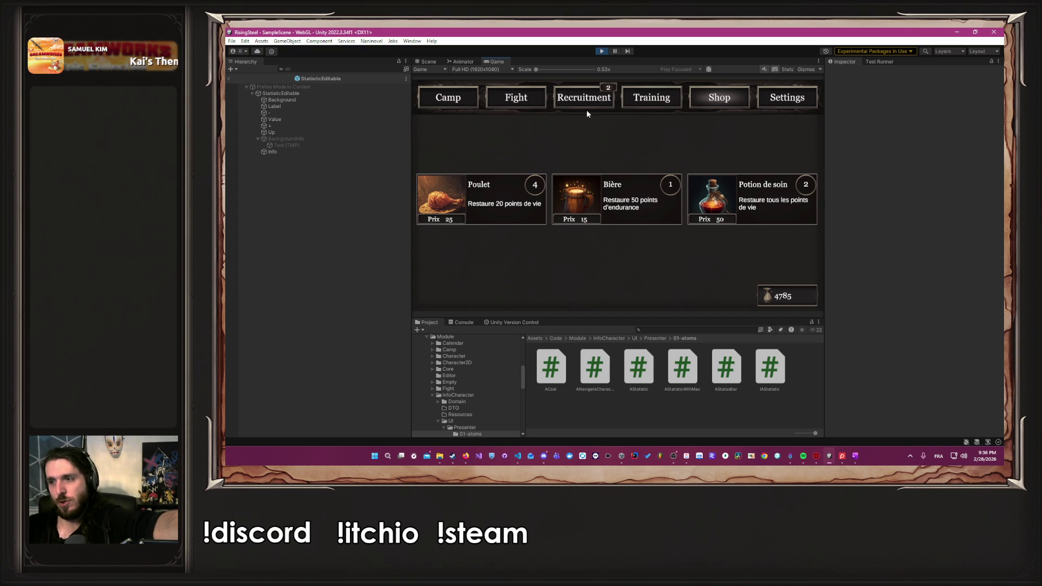
left_click(600, 51)
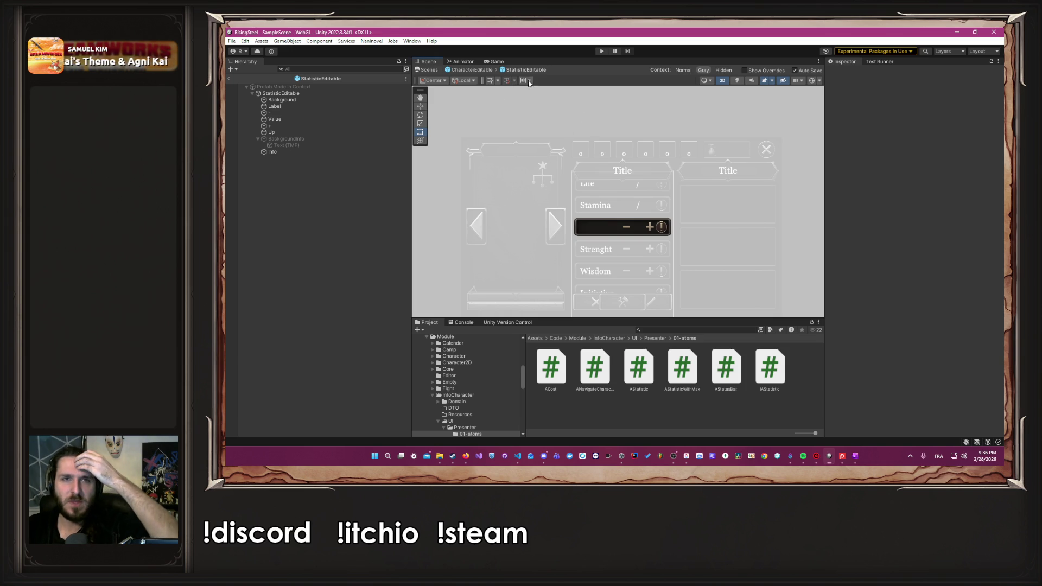
Go up to editing the CharacterEditable prefab and clear the selection.
left_click(476, 70)
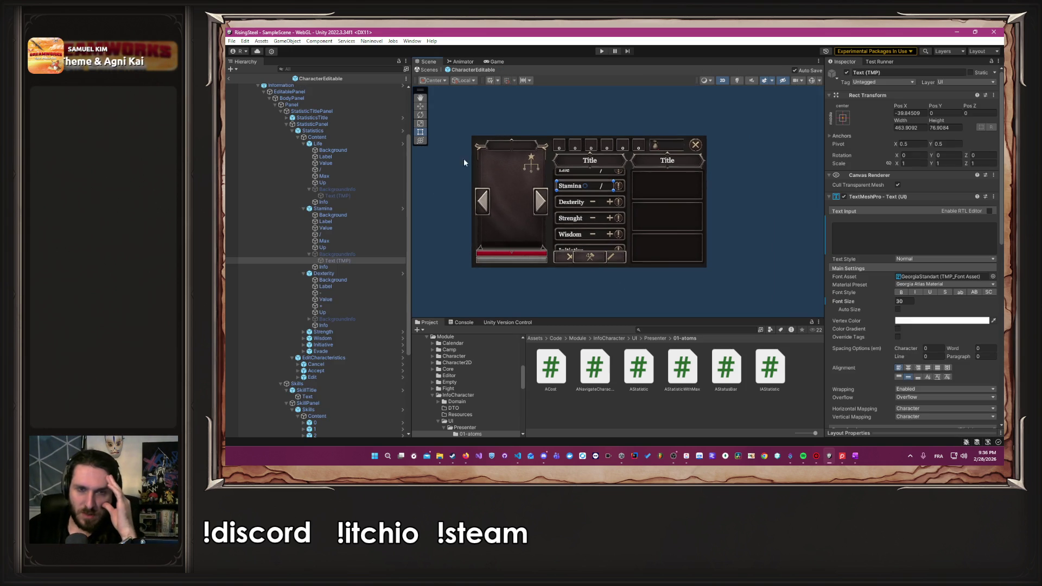
left_click(499, 294)
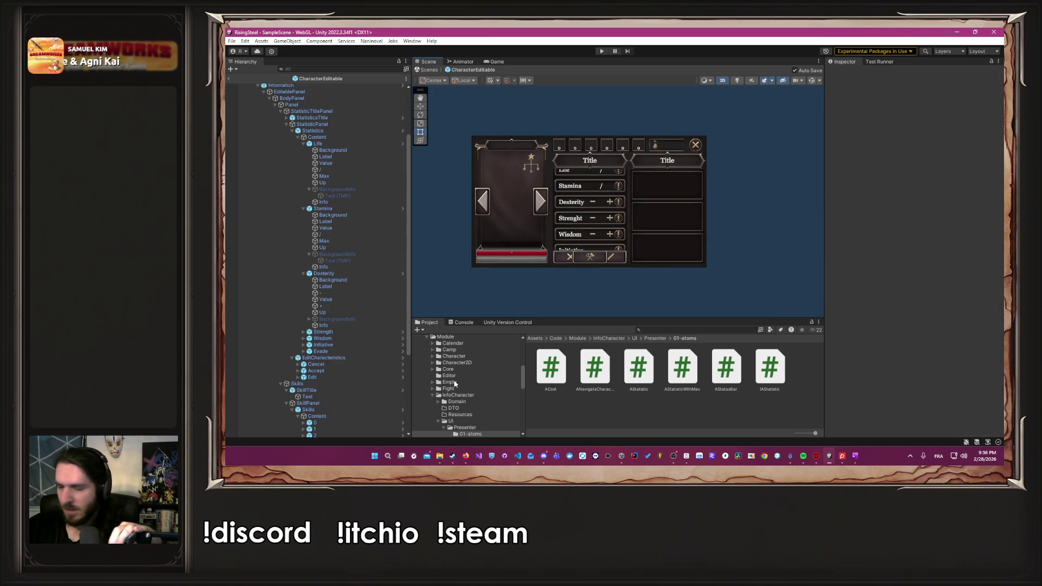
left_click(466, 457)
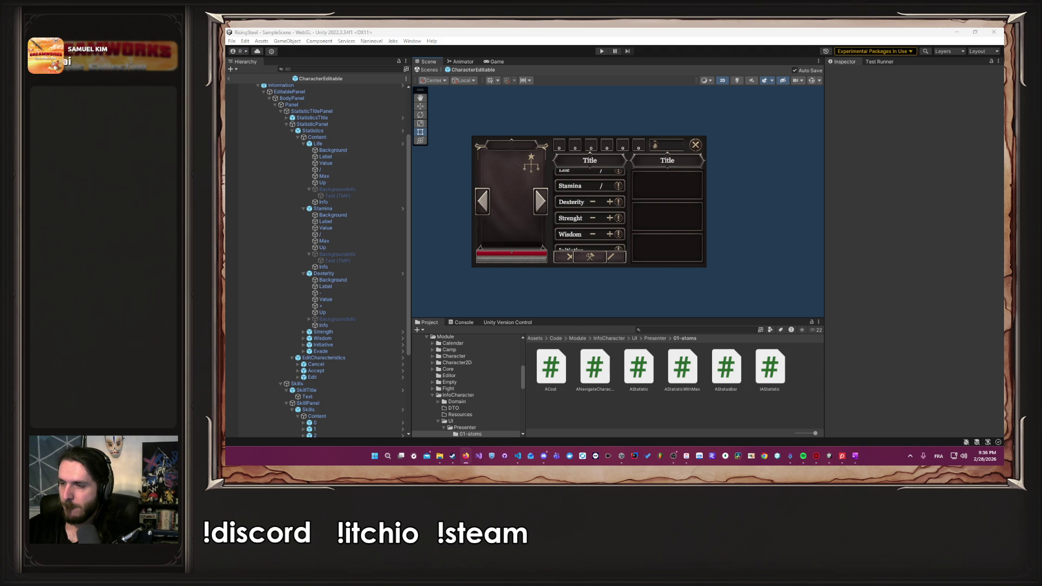
key("alt+Tab")
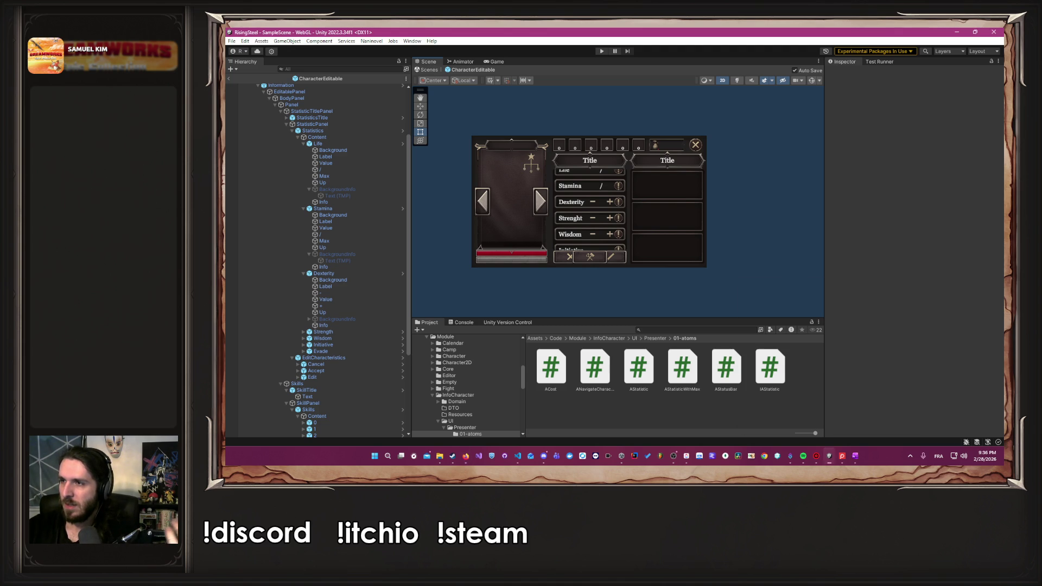
Enlarge the Project panel and select the Code/Module/Menu folder in the tree.
scroll(473, 380, "down", 5)
left_click_drag(616, 324, 619, 236)
scroll(449, 367, "up", 5)
left_click(433, 358)
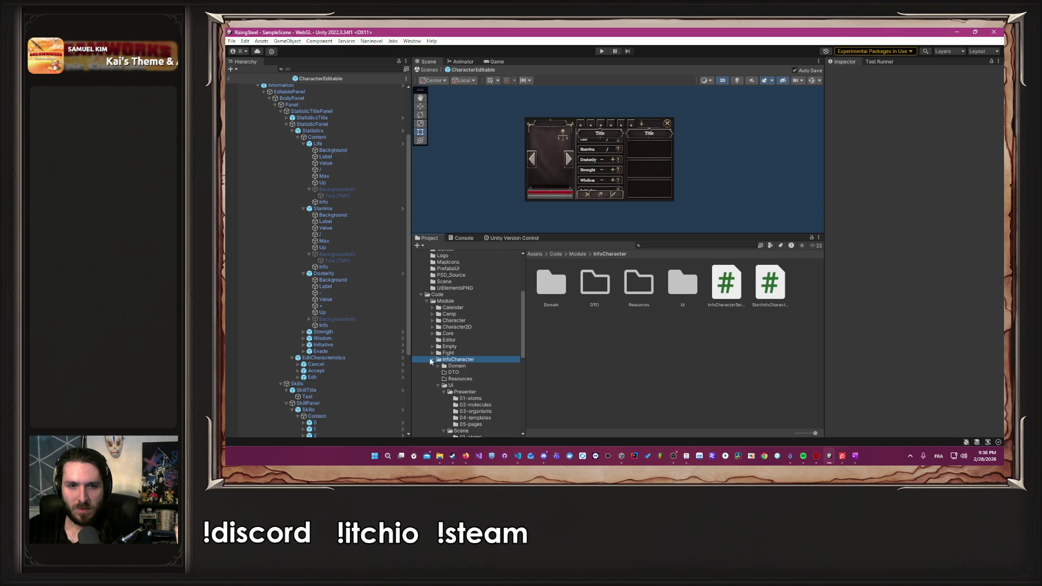
left_click(428, 358)
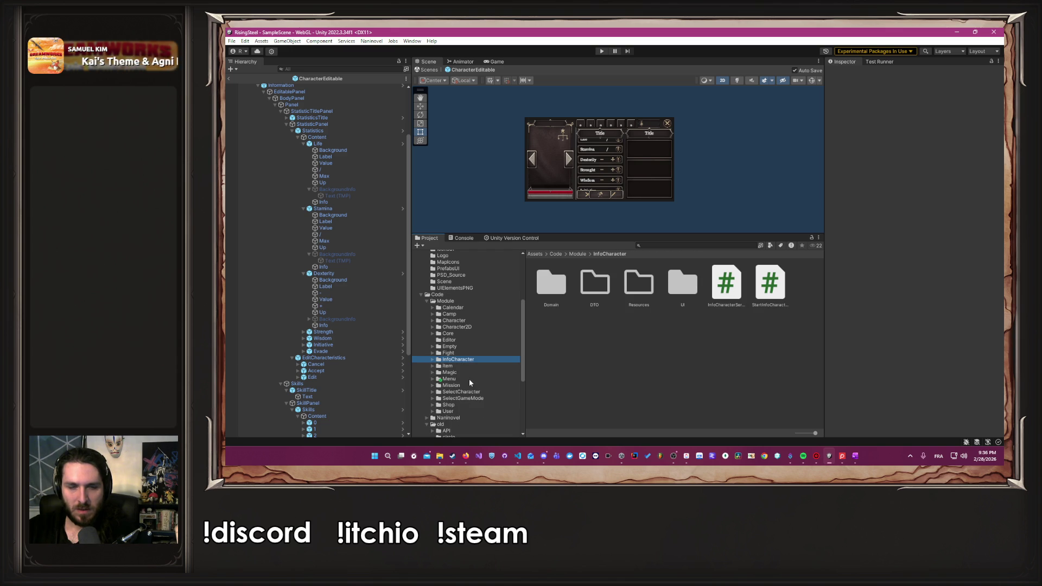
left_click(455, 380)
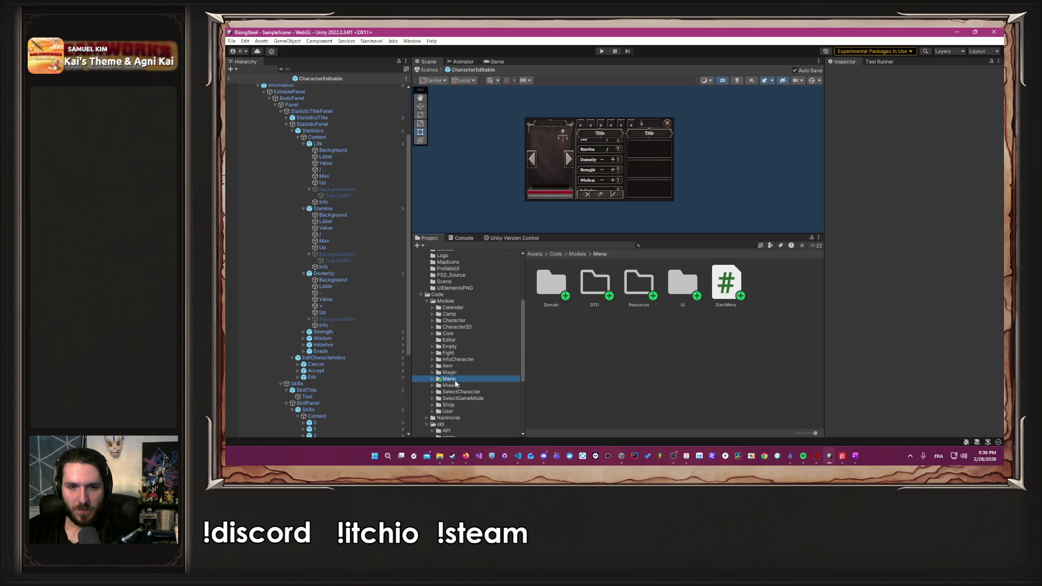
Open Menu/UI/Scene/05-pages and open the Menu prefab for editing.
double_click(683, 282)
double_click(595, 282)
left_click(721, 278)
double_click(721, 278)
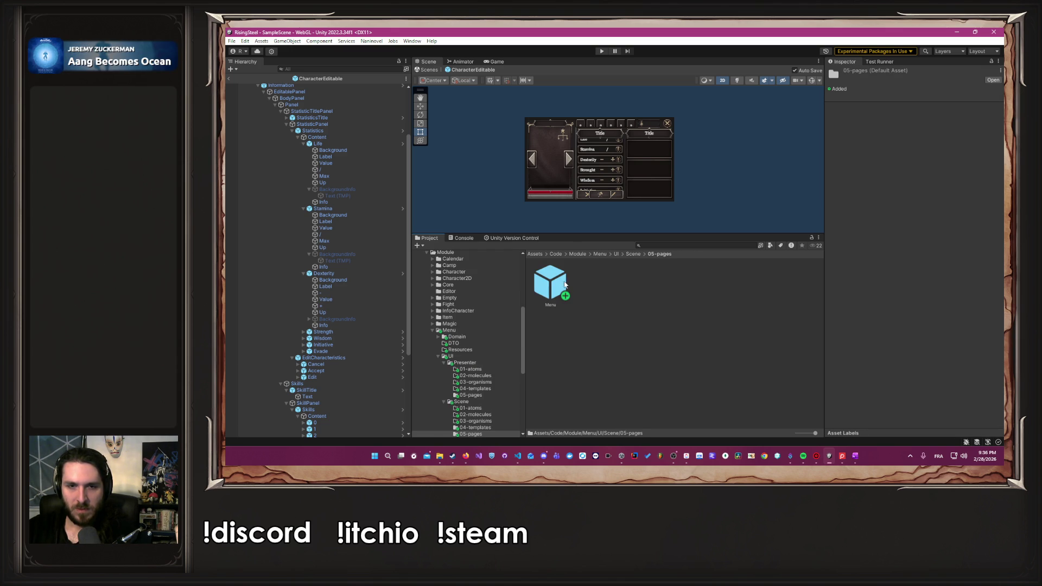
double_click(561, 281)
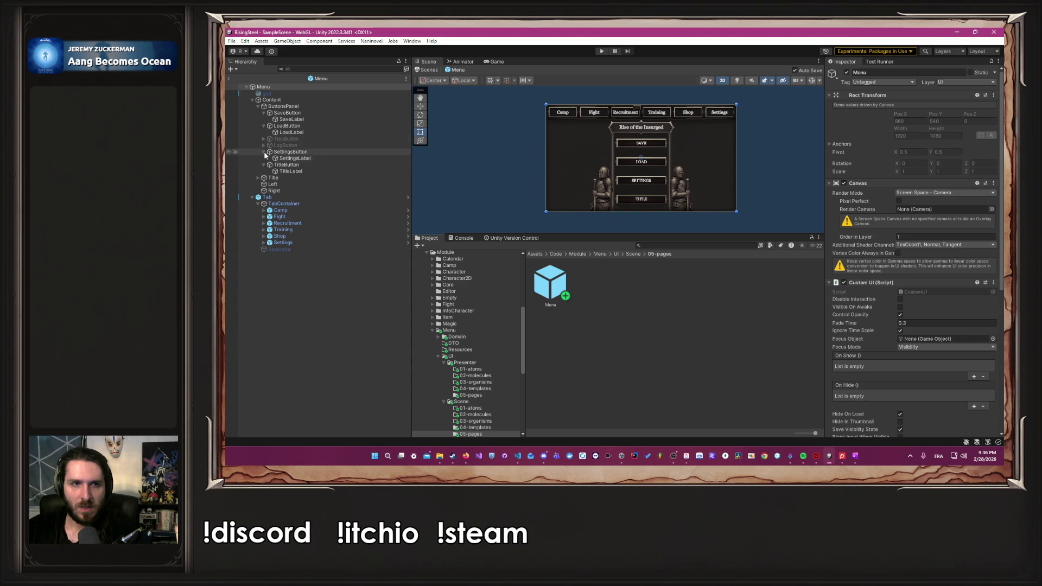
Collapse the Save, Load and Settings button entries and deactivate LoadButton and SettingsButton.
left_click(264, 113)
left_click(264, 119)
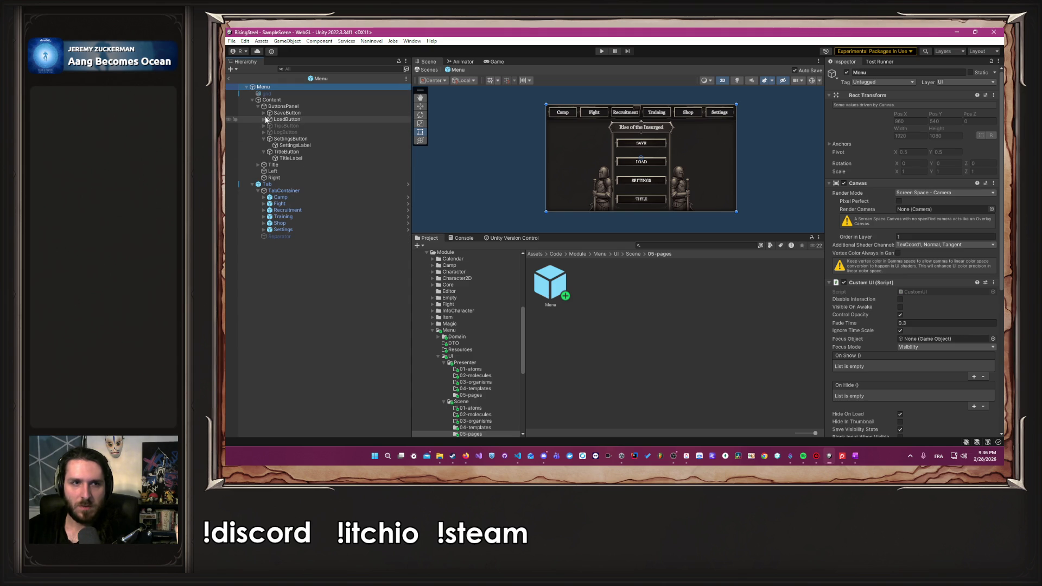
left_click(262, 139)
left_click(295, 113)
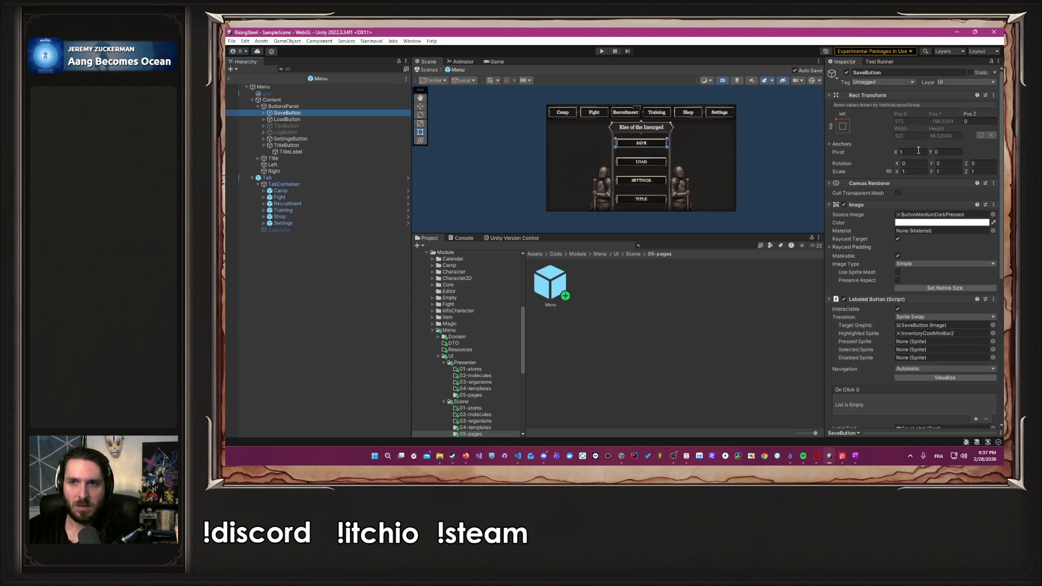
left_click(304, 119)
left_click(846, 72)
left_click(315, 138)
left_click(846, 72)
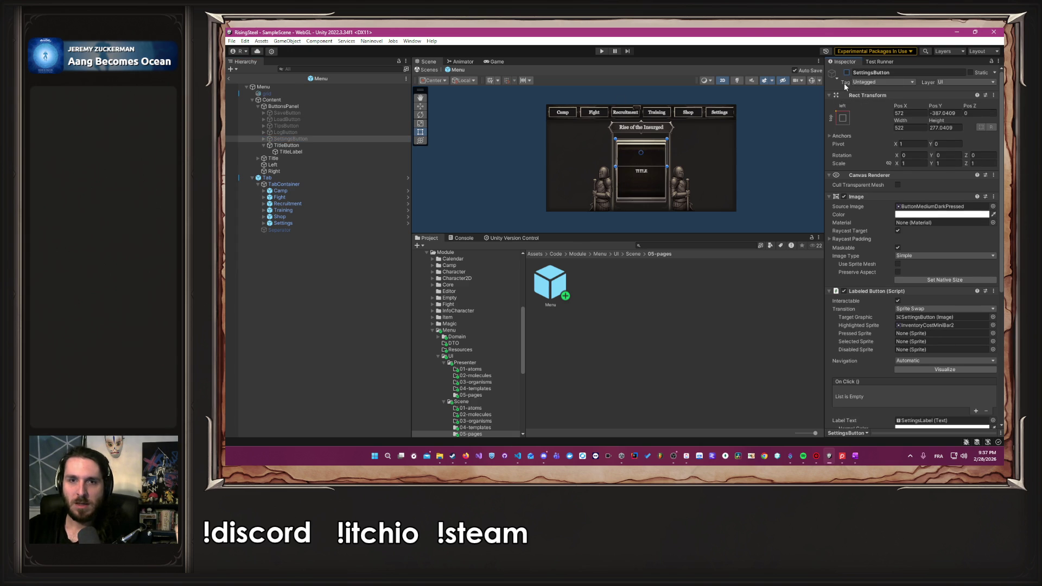
left_click(779, 154)
Reactivate SettingsButton, LoadButton and SaveButton, then bring the tab bar into view.
scroll(705, 157, "up", 3)
scroll(684, 160, "down", 3)
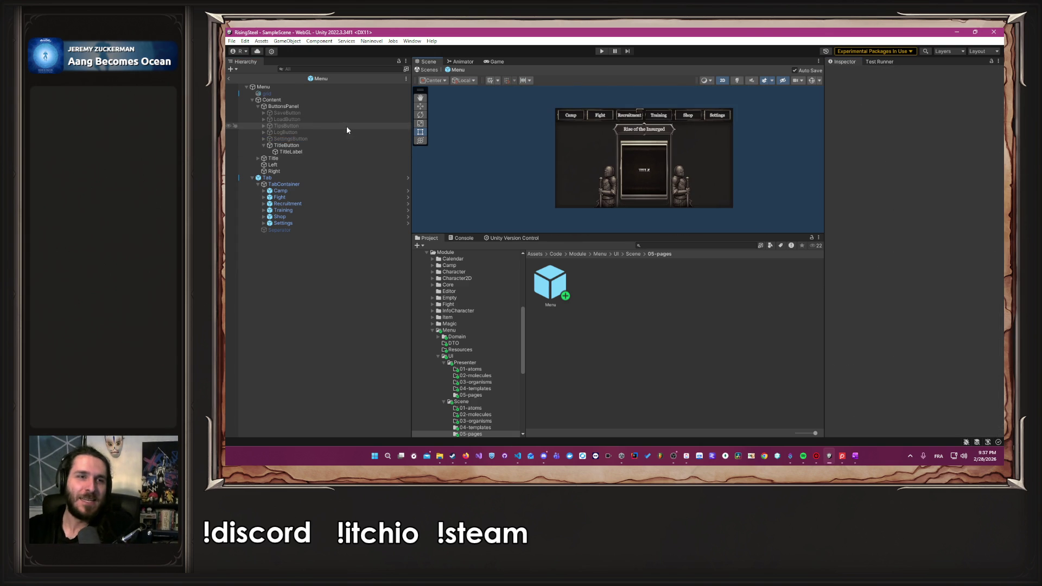
left_click(324, 139)
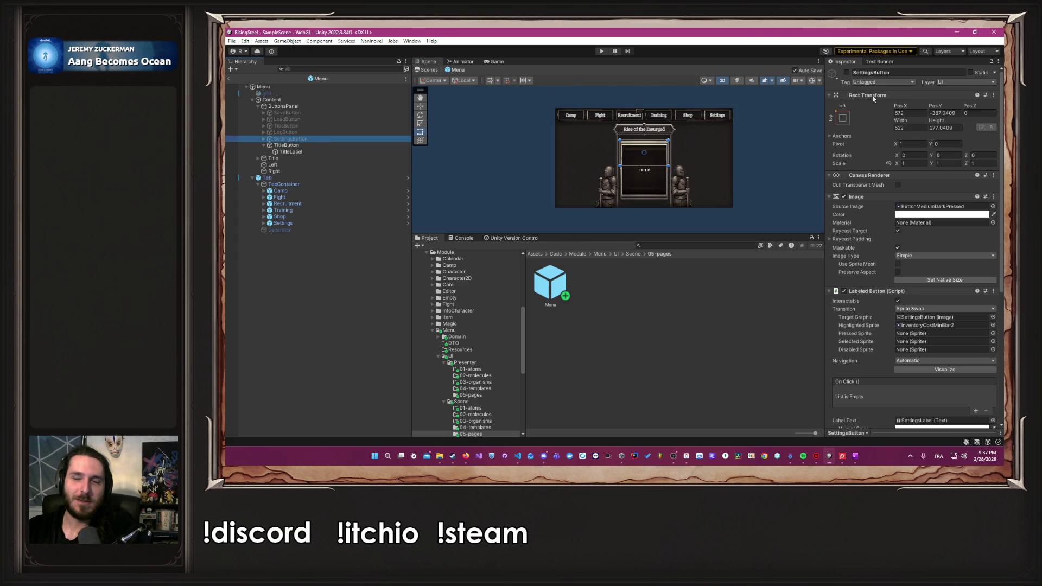
left_click(847, 72)
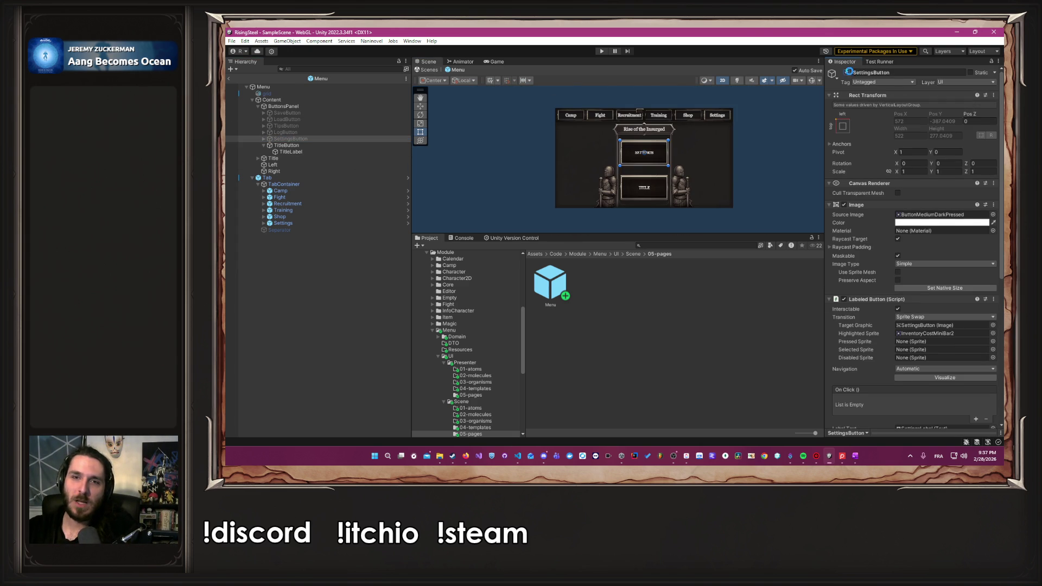
left_click(301, 119)
left_click(846, 73)
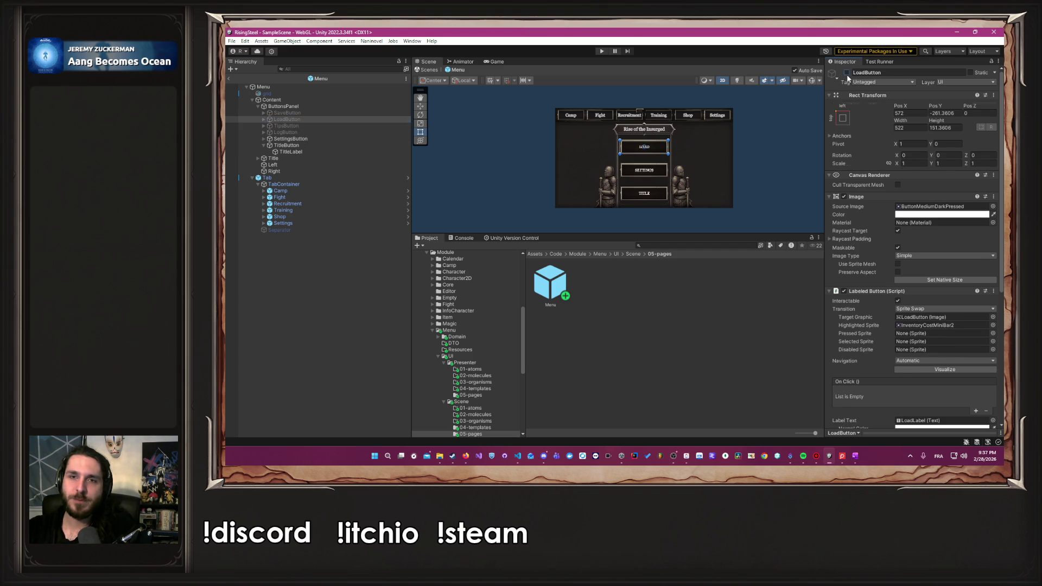
left_click(304, 113)
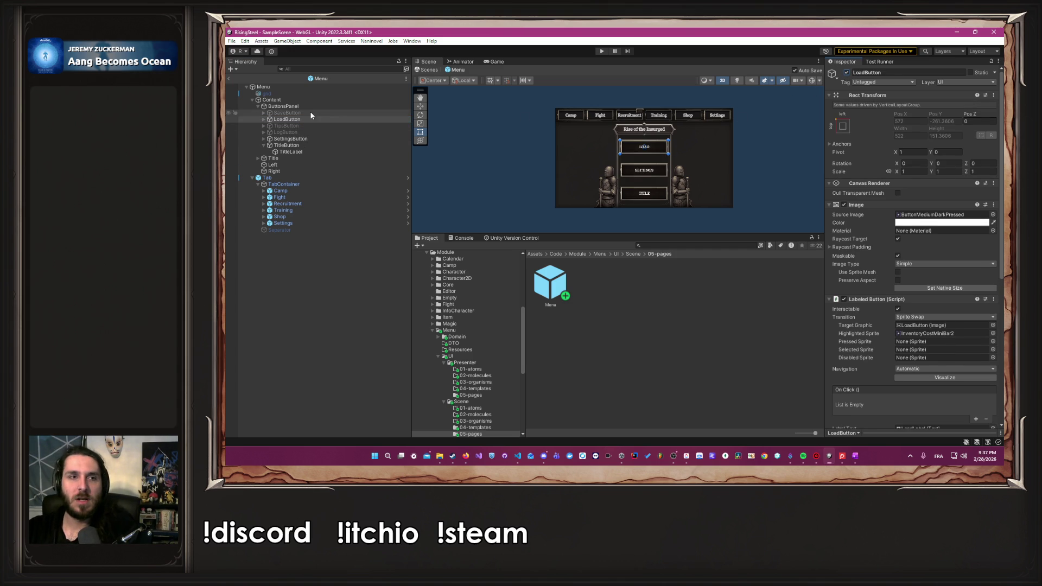
left_click(847, 72)
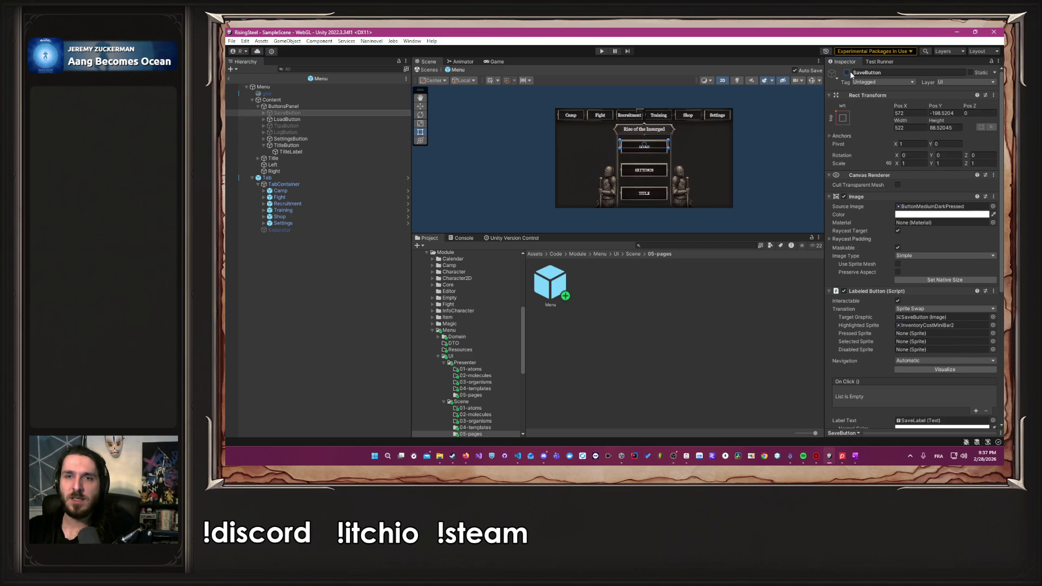
left_click(774, 136)
scroll(773, 135, "up", 3)
left_click_drag(771, 129, 783, 164)
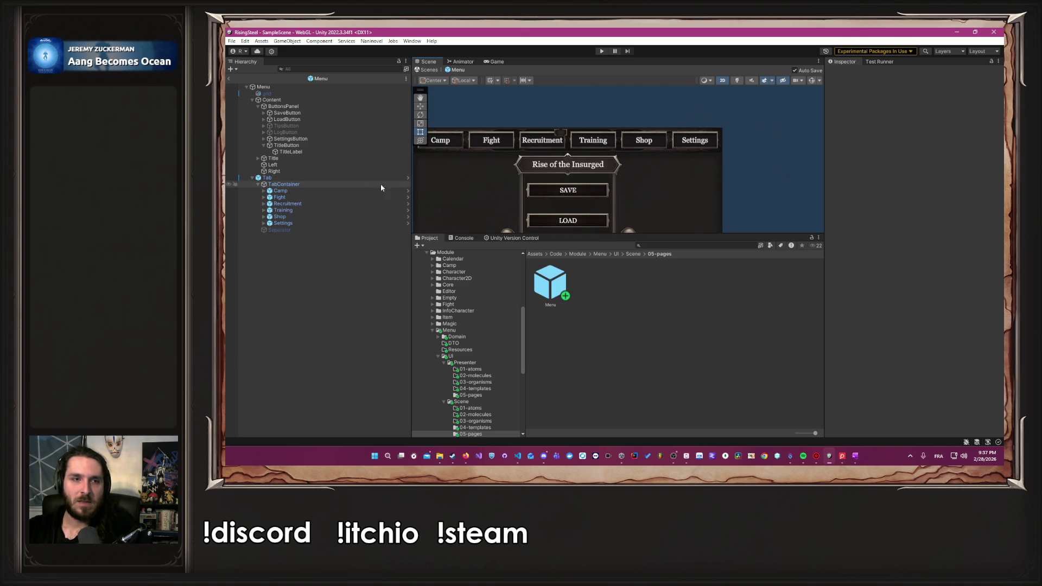
Open the Tab prefab and untick the Settings tab's active checkbox.
left_click(408, 178)
left_click(295, 158)
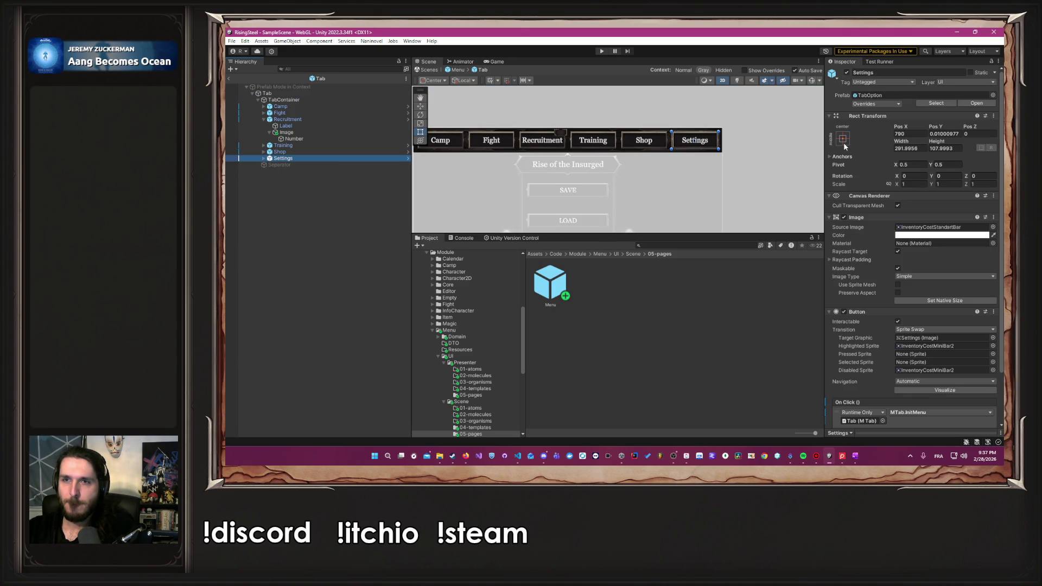
left_click(897, 322)
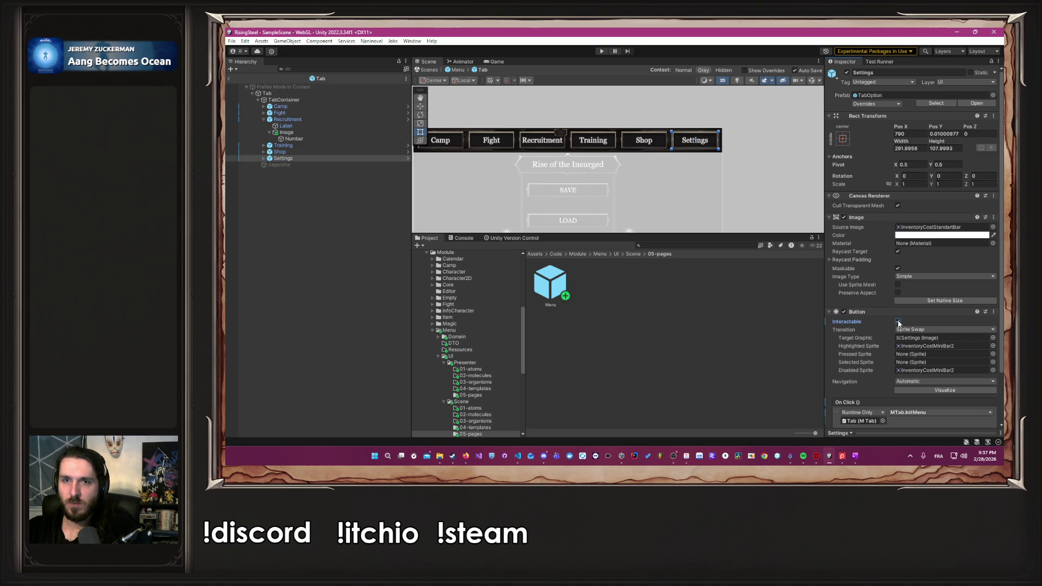
left_click(848, 73)
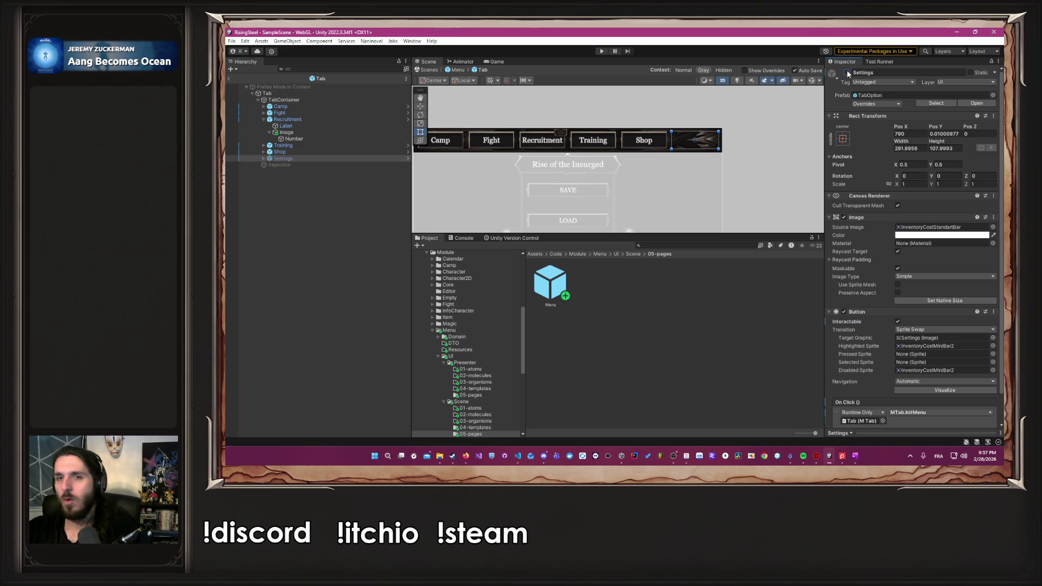
left_click(780, 115)
scroll(779, 115, "down", 3)
scroll(810, 96, "up", 2)
left_click(283, 158)
Reactivate the Settings tab, add a Grid Layout Group to TabContainer, then remove it.
left_click(846, 73)
left_click(291, 102)
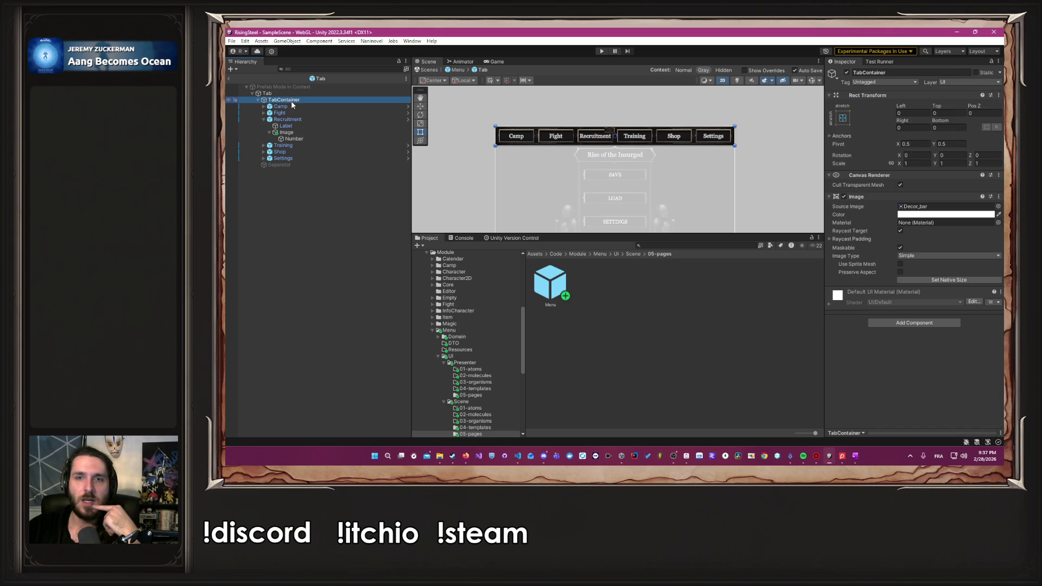
left_click(892, 323)
type("gro")
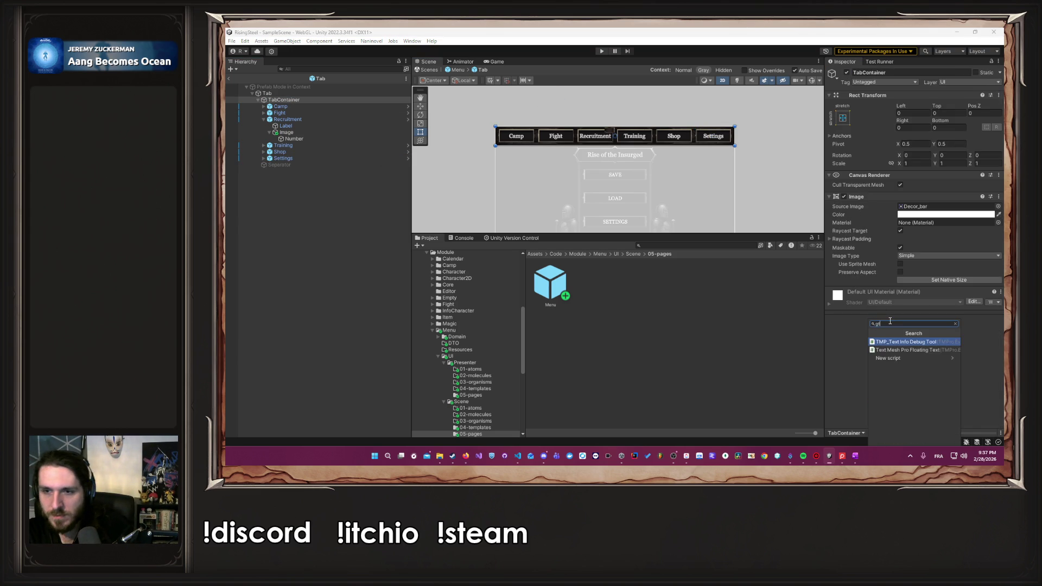
key("BackSpace")
type("i")
key("Down")
key("Down")
key("Return")
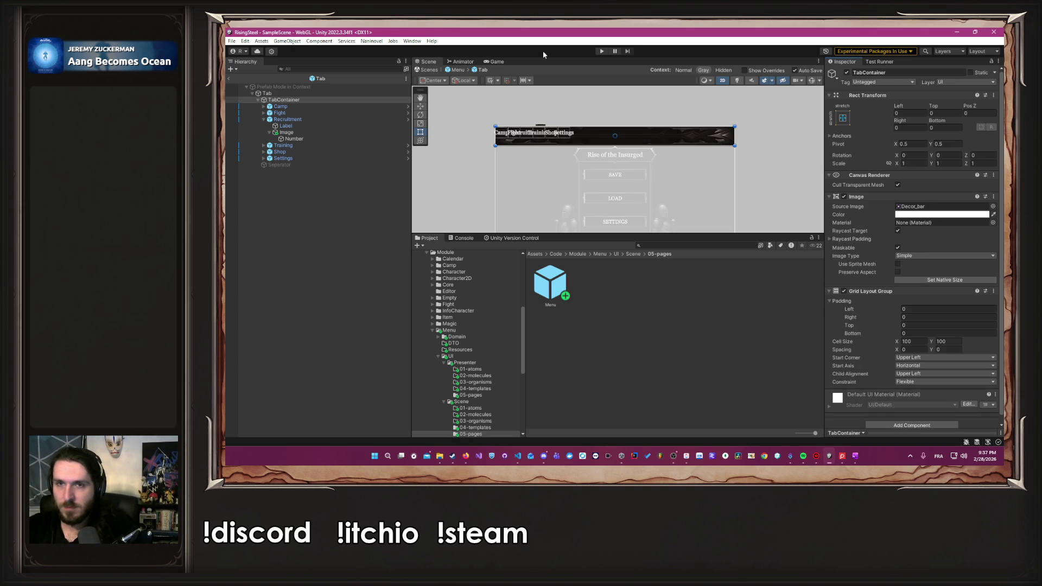
scroll(588, 92, "up", 3)
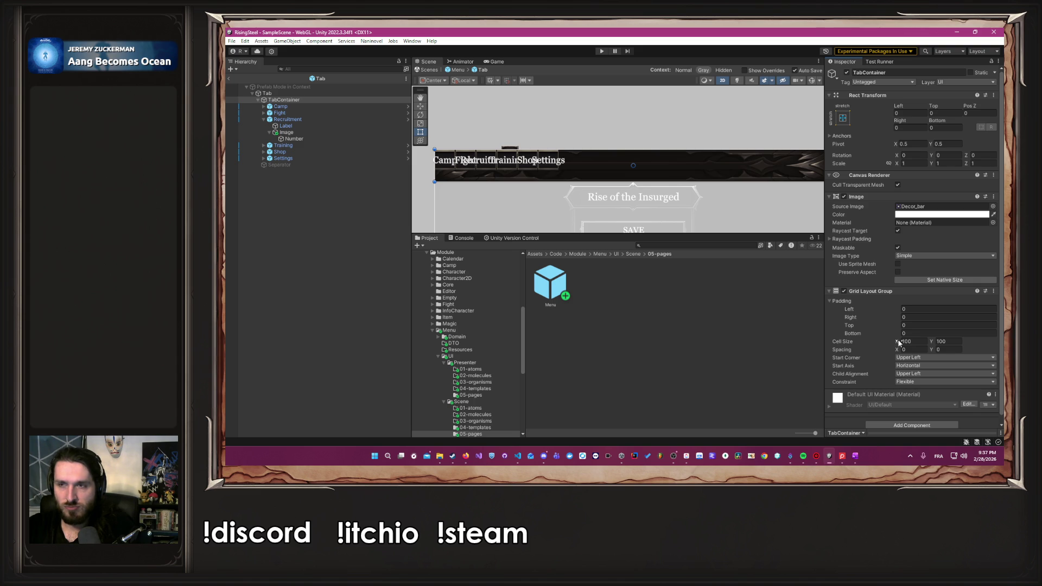
right_click(907, 291)
left_click(922, 312)
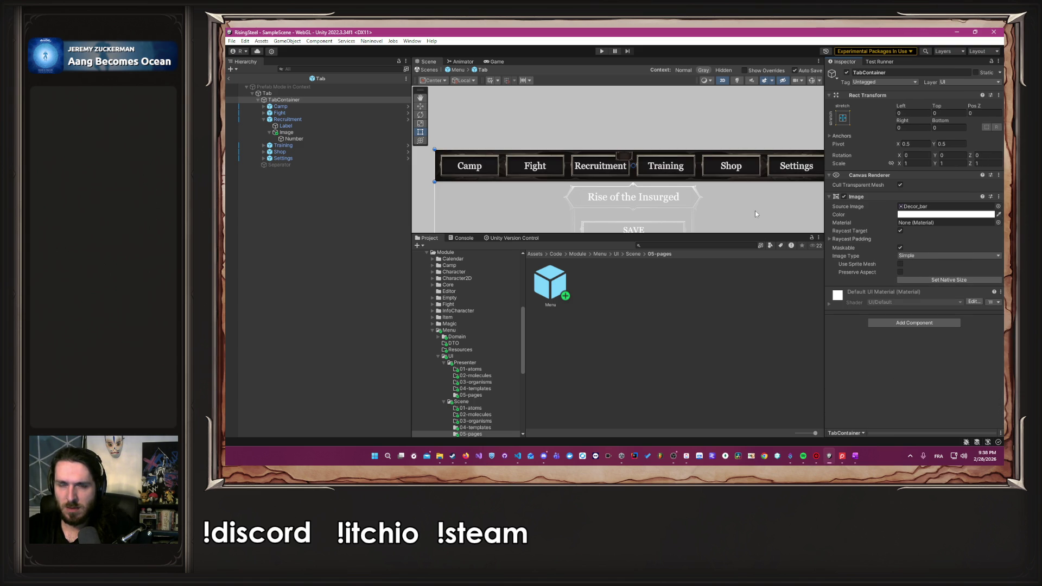
Re-add a Grid Layout Group to TabContainer with 292 × 108 cells and top padding 11.
left_click(330, 106)
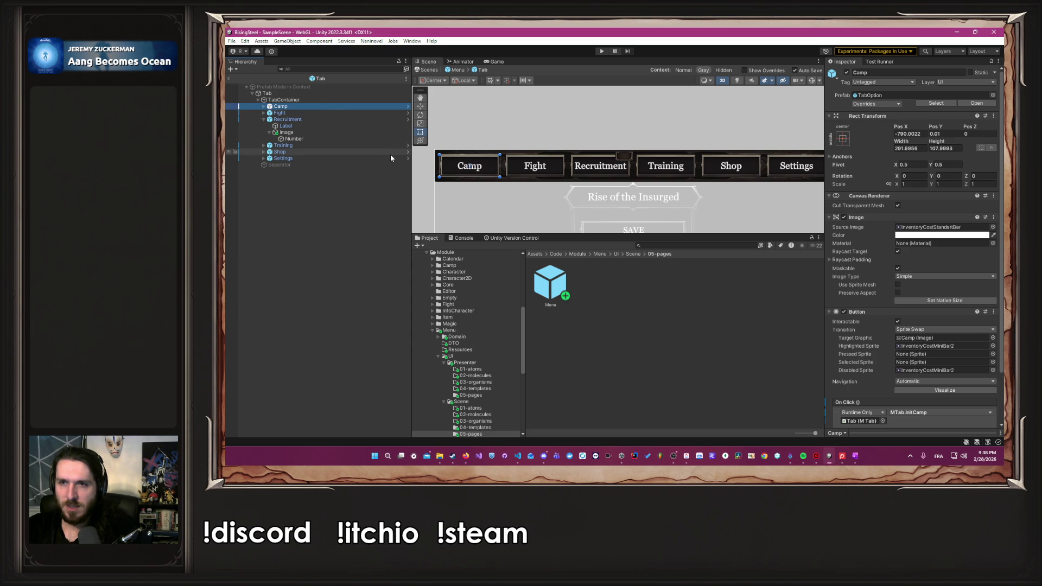
left_click(312, 100)
left_click(886, 328)
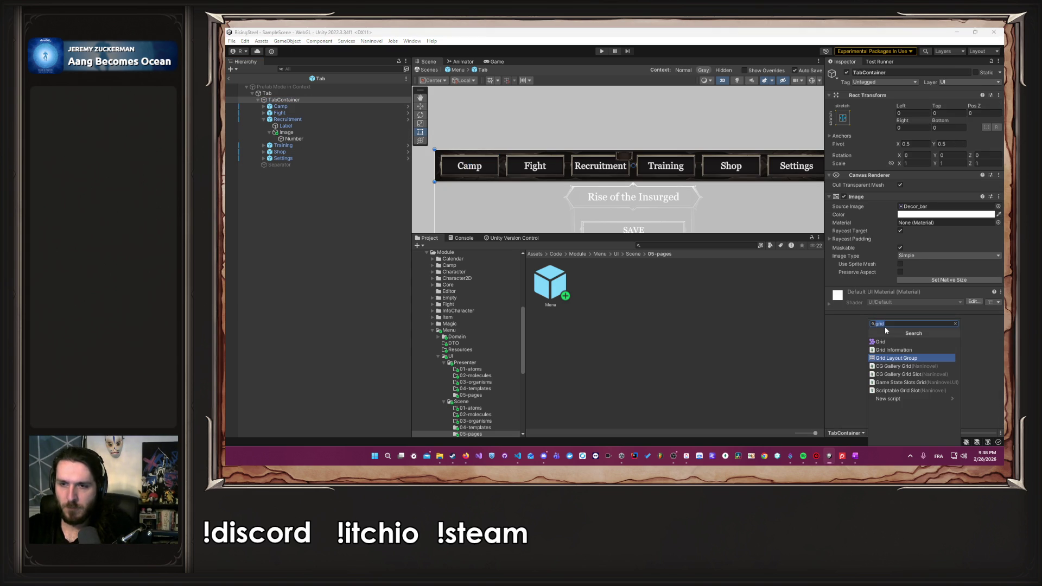
left_click(897, 358)
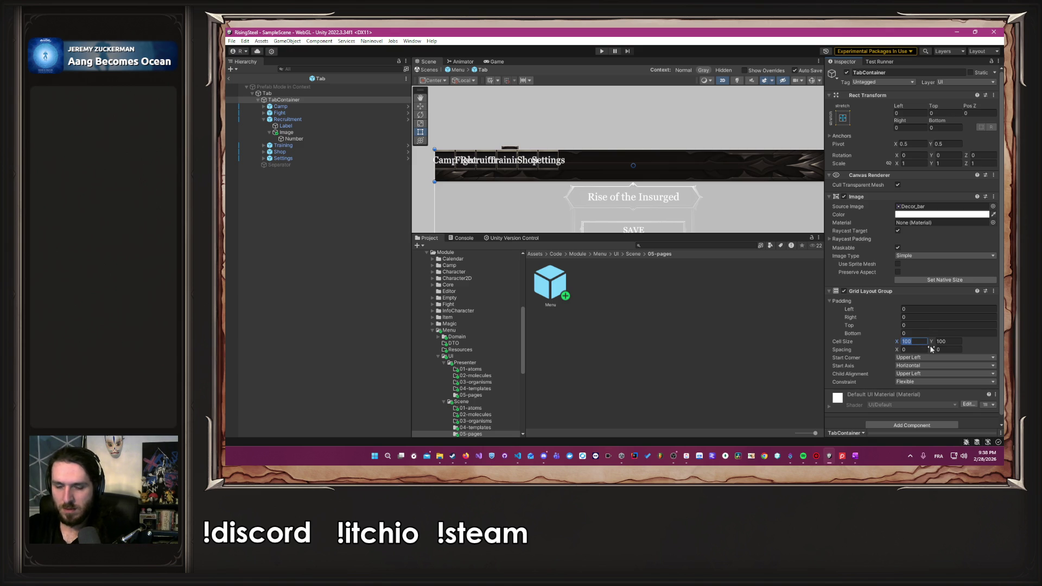
type("10")
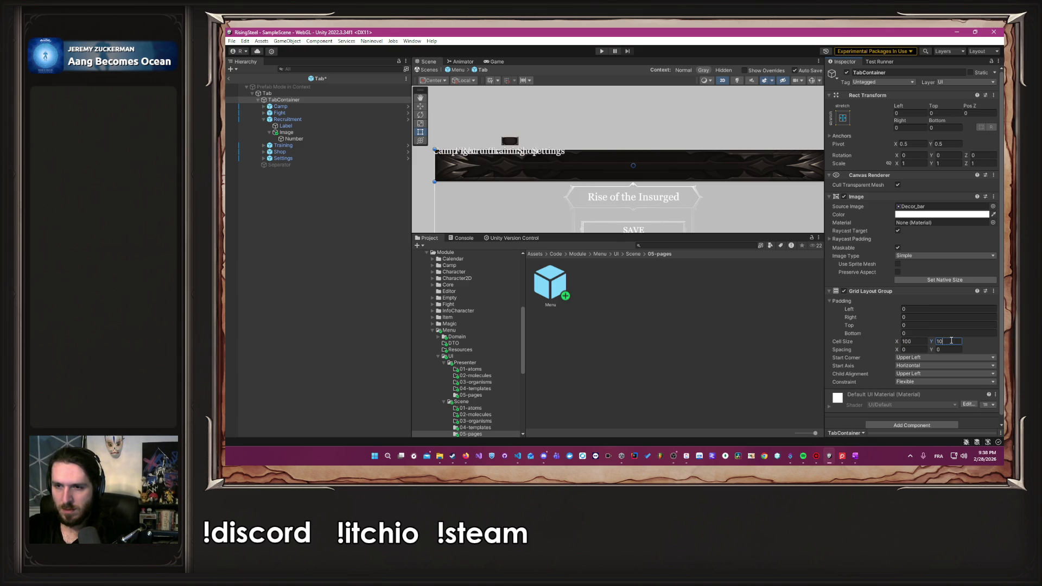
type("8")
type("292")
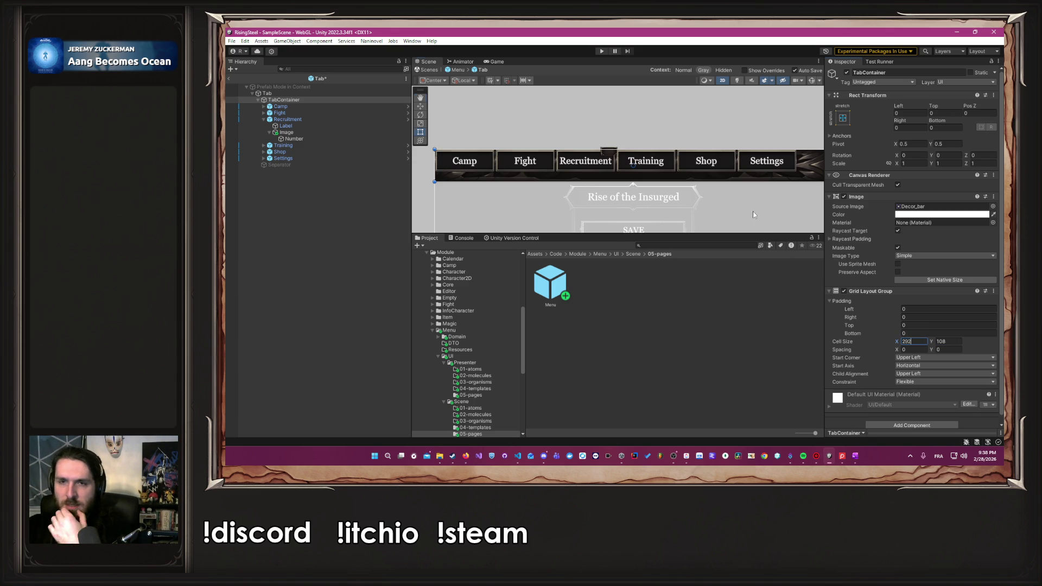
key("Return")
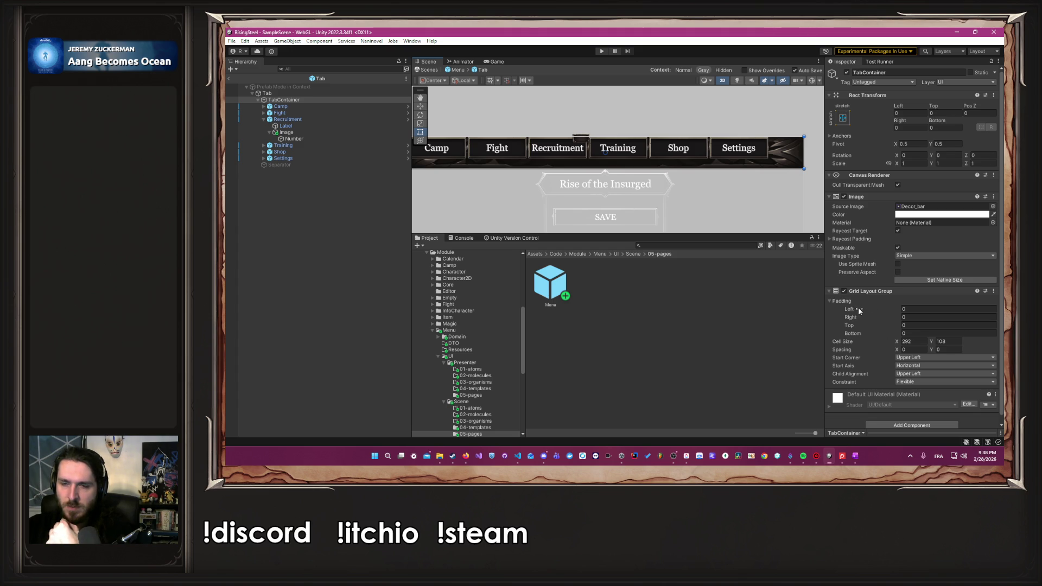
left_click_drag(859, 327, 864, 330)
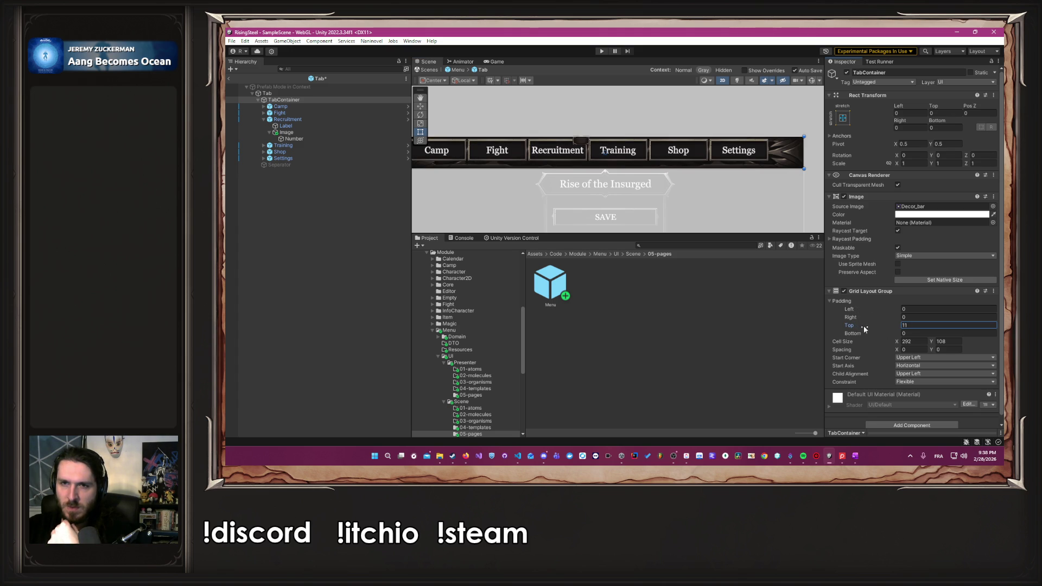
left_click_drag(536, 134, 615, 152)
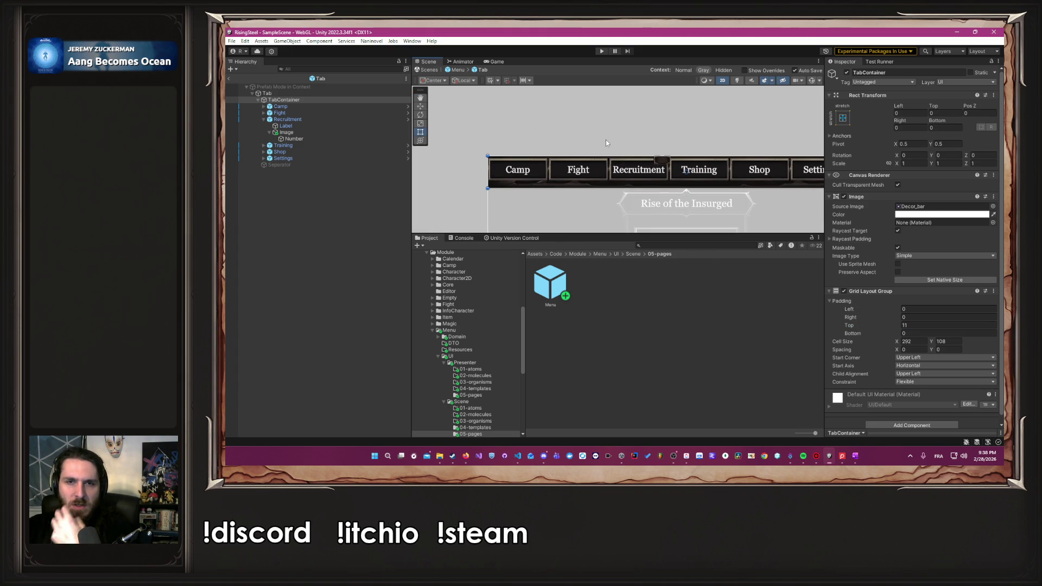
In the Menu prefab, hide the Content object and make the reference grid visible.
left_click(461, 69)
left_click(309, 100)
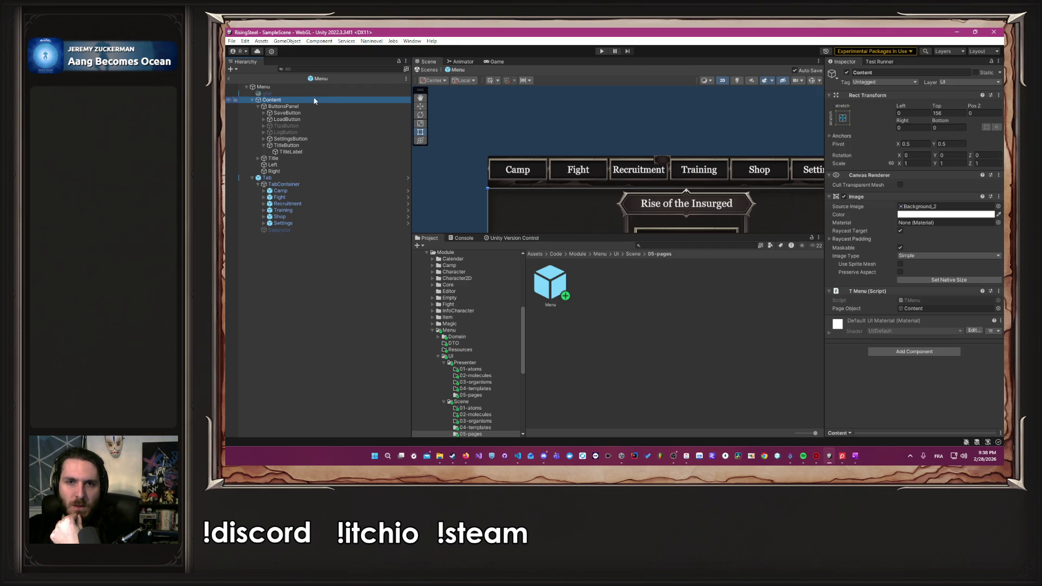
left_click(846, 72)
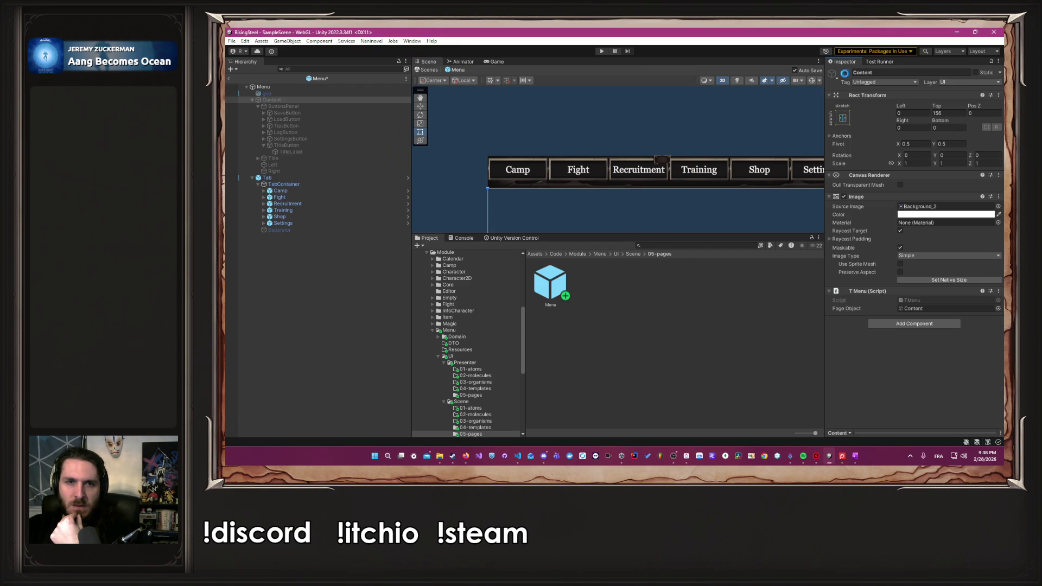
left_click(298, 93)
left_click(846, 73)
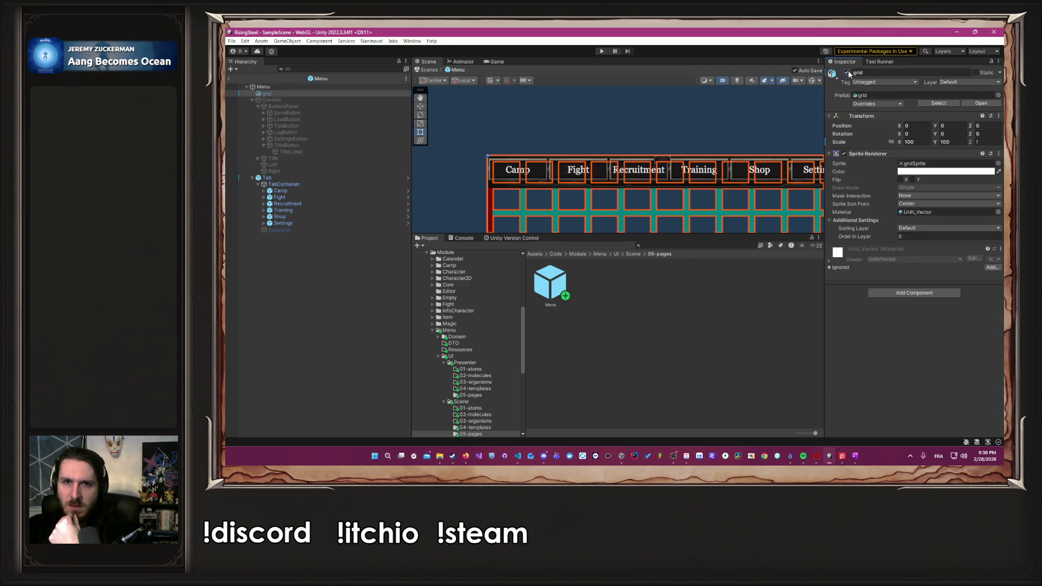
Reopen the Tab prefab and increase TabContainer's grid top padding to 24.
left_click(408, 177)
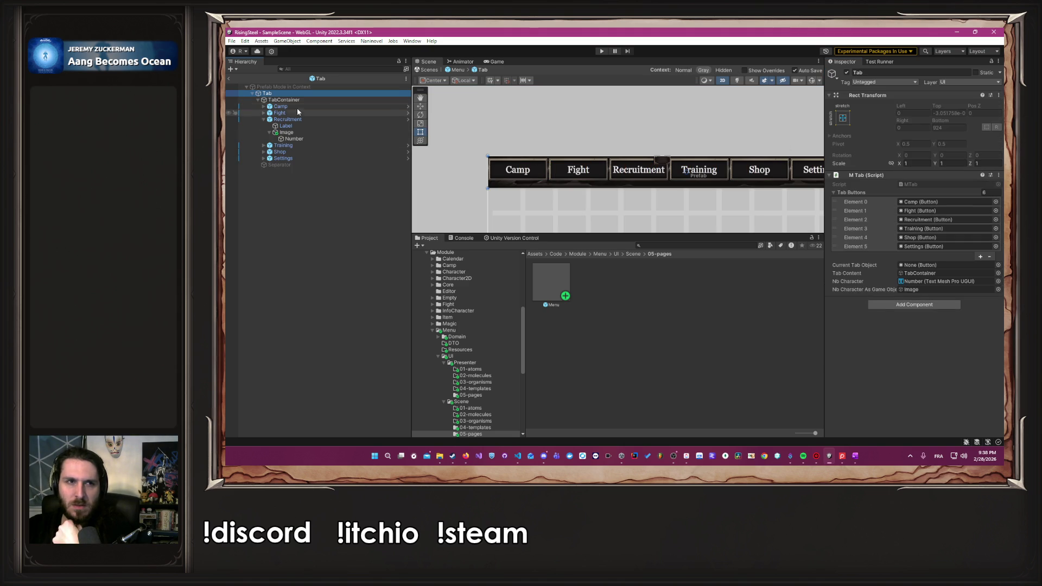
left_click(295, 100)
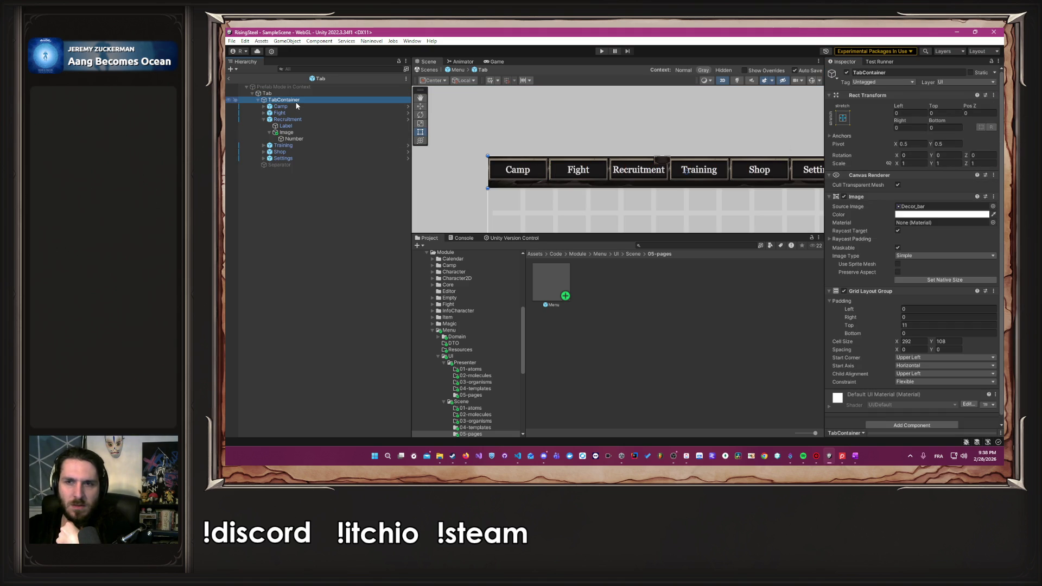
left_click(931, 216)
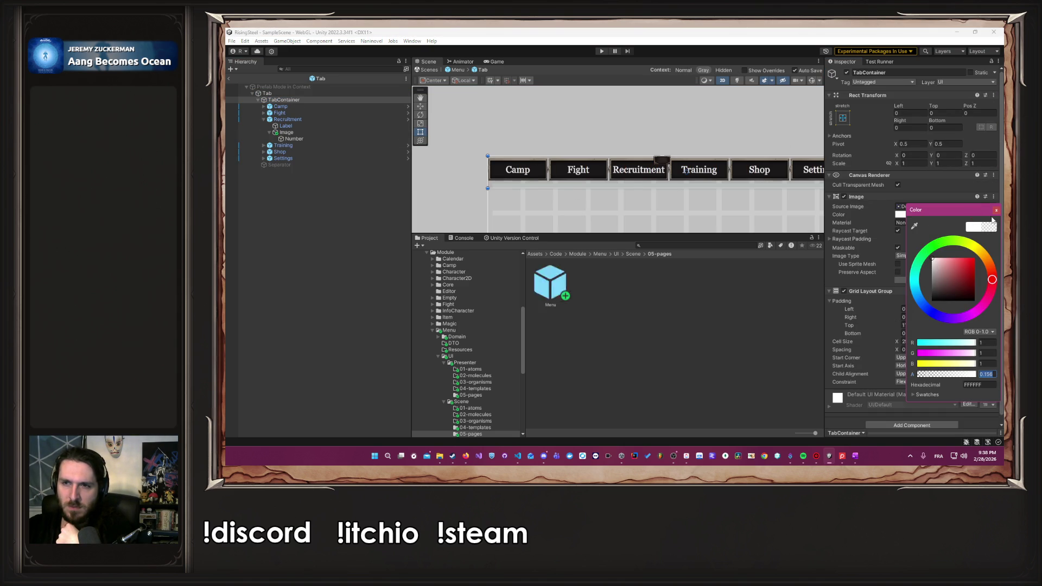
key("Escape")
scroll(642, 223, "up", 5)
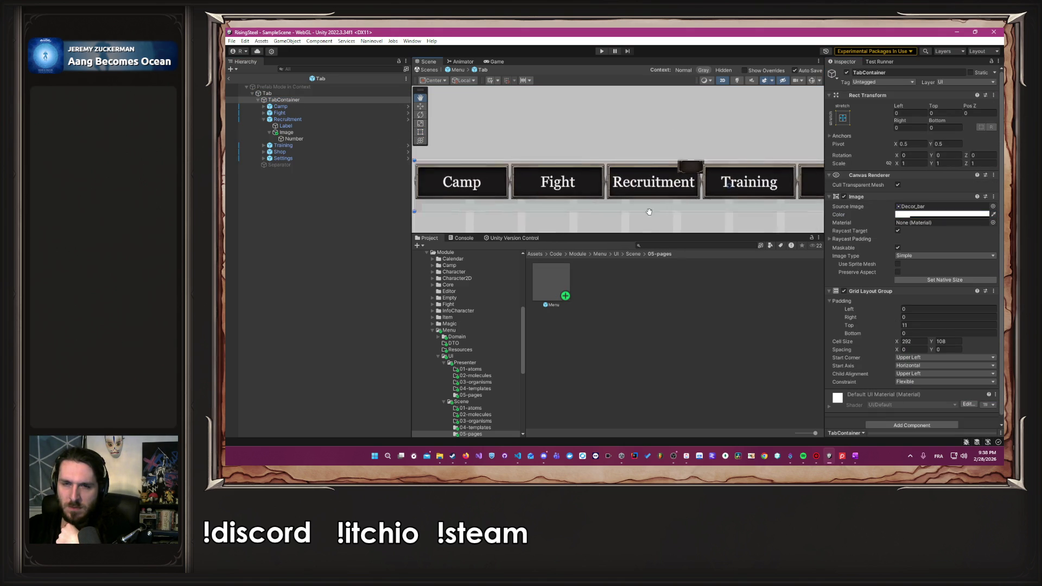
scroll(643, 184, "up", 3)
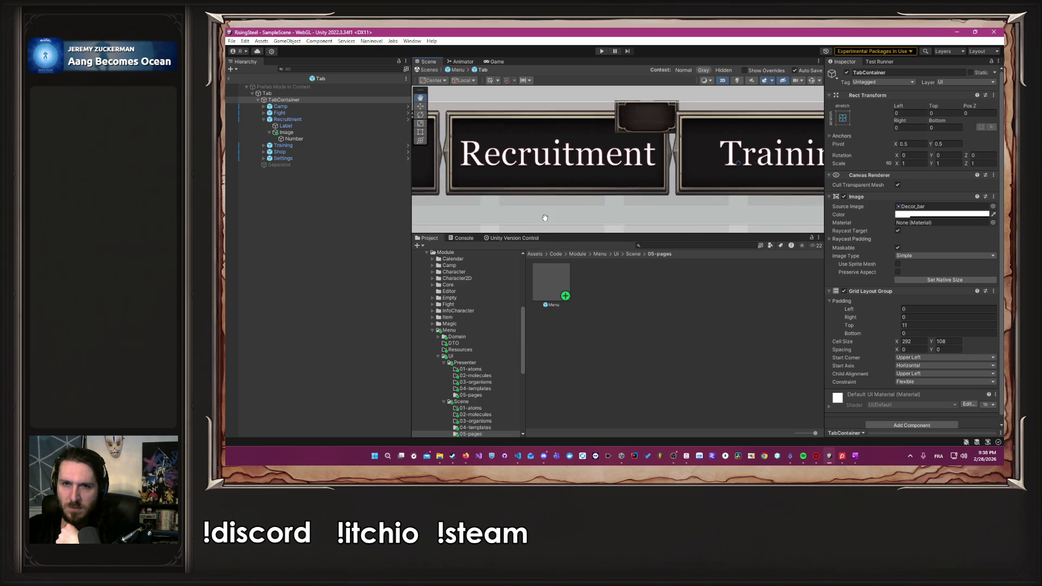
left_click_drag(864, 329, 869, 330)
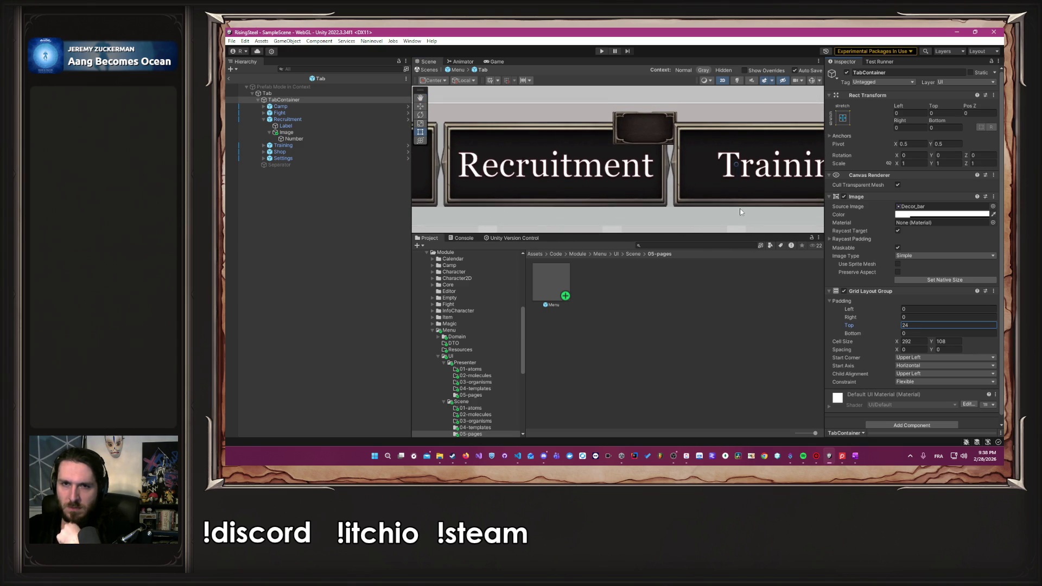
scroll(742, 211, "down", 5)
scroll(614, 183, "up", 2)
Set the grid's left padding and horizontal spacing to 24.
mouse_move(614, 183)
left_mouse_down()
mouse_move(523, 180)
mouse_move(920, 190)
left_mouse_up()
scroll(684, 185, "up", 3)
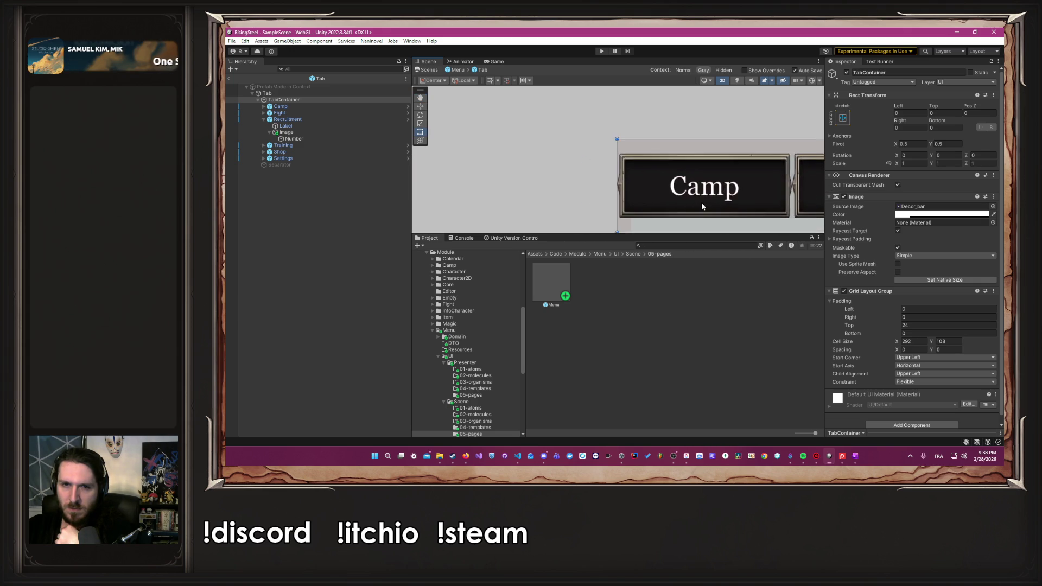
scroll(678, 179, "up", 1)
key("t")
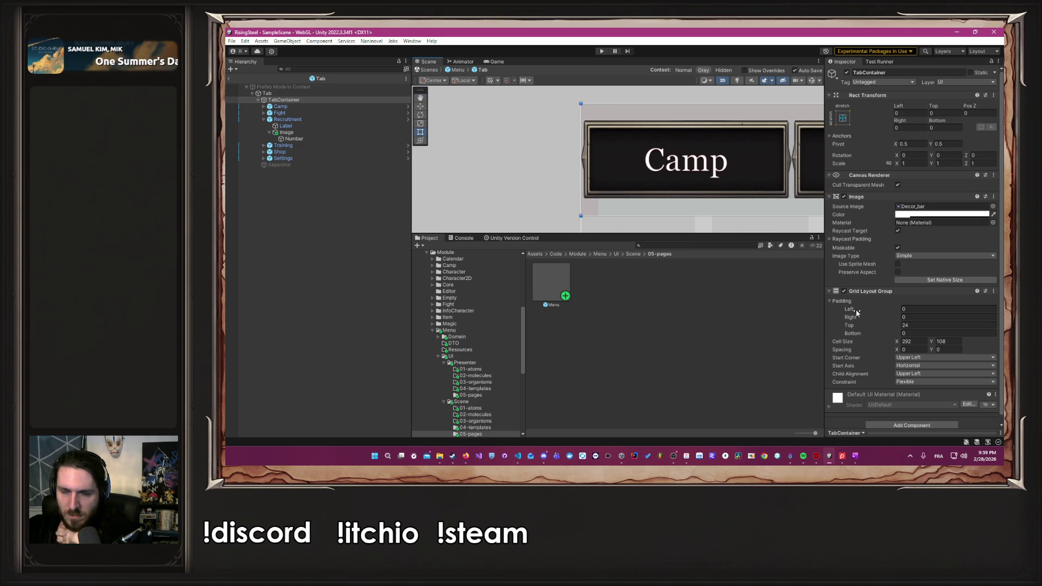
left_click_drag(859, 313, 869, 312)
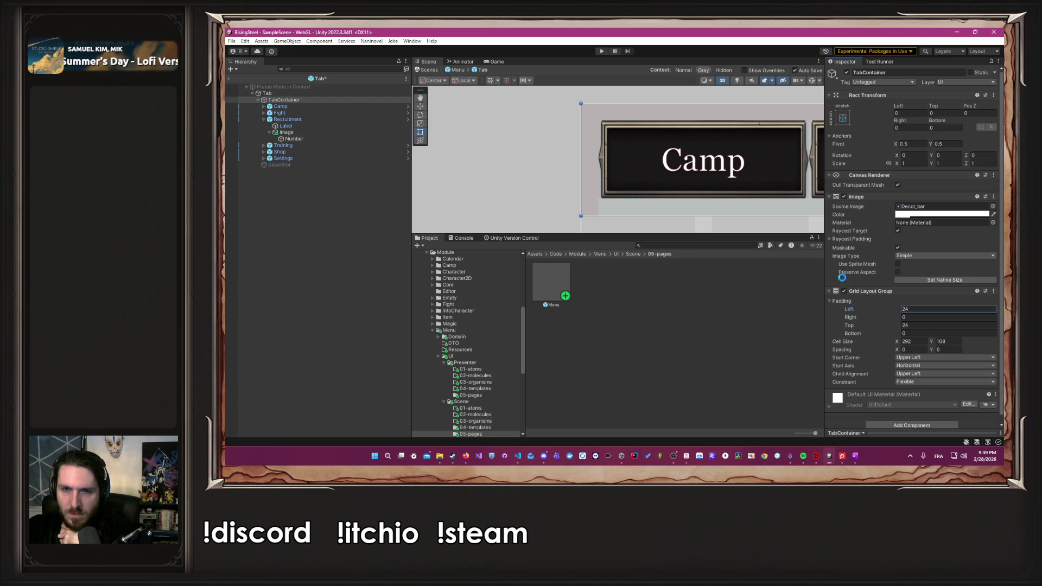
scroll(790, 228, "down", 5)
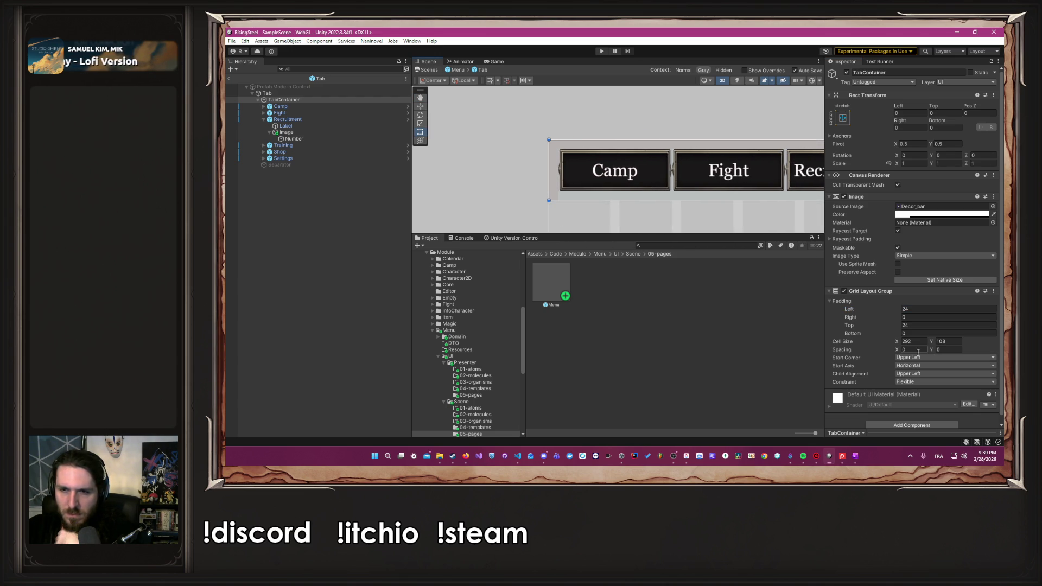
type("24")
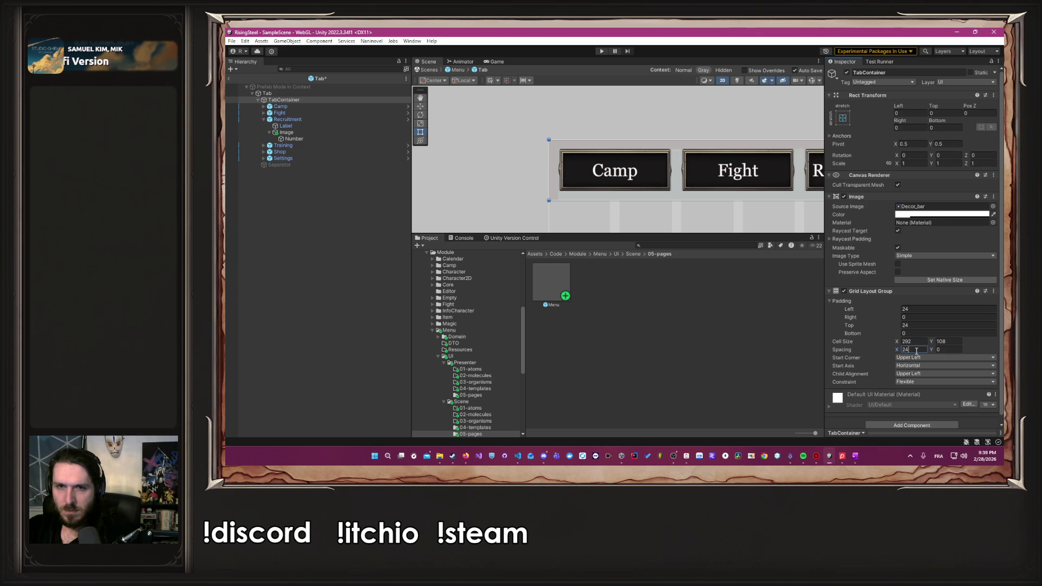
scroll(727, 140, "down", 5)
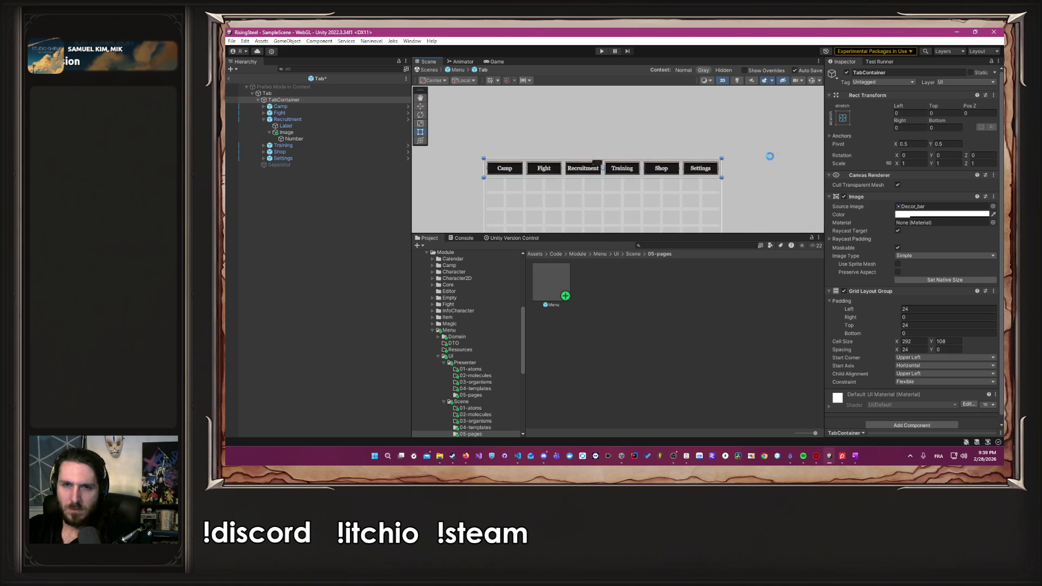
Toggle the Settings tab off and back on.
left_click(291, 152)
left_click(294, 157)
left_click(847, 72)
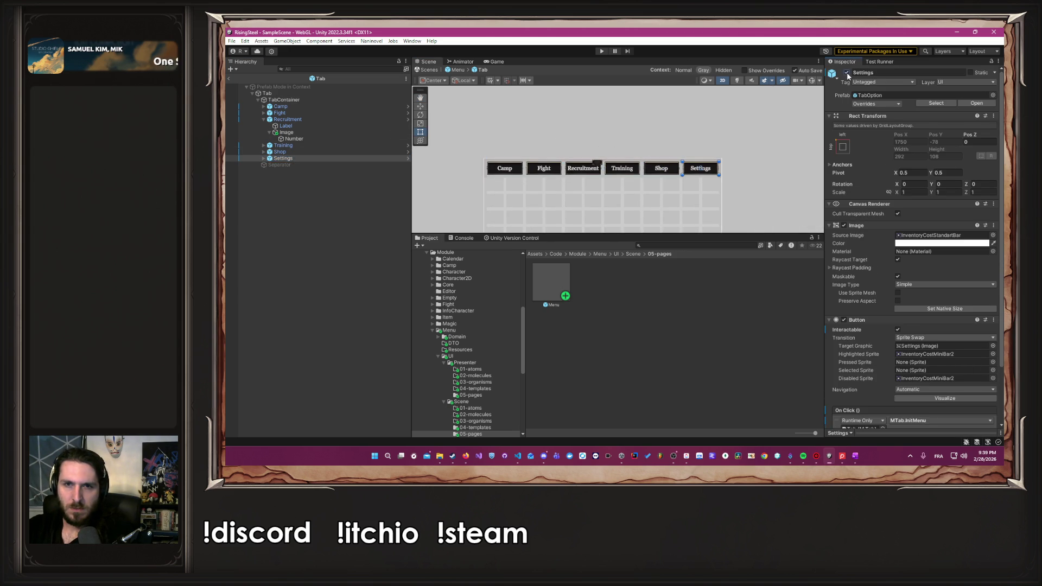
left_click(846, 72)
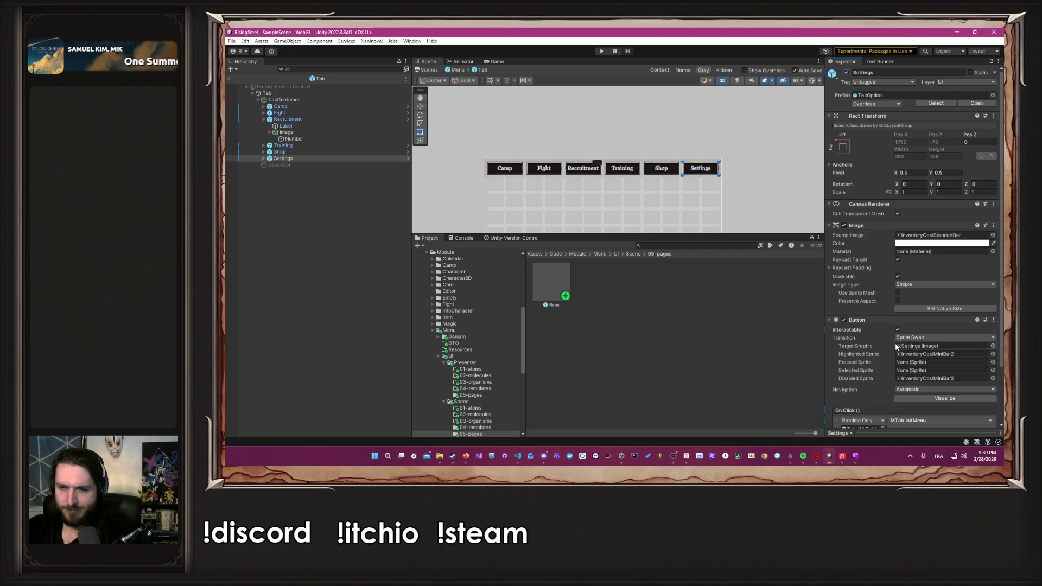
scroll(896, 343, "down", 3)
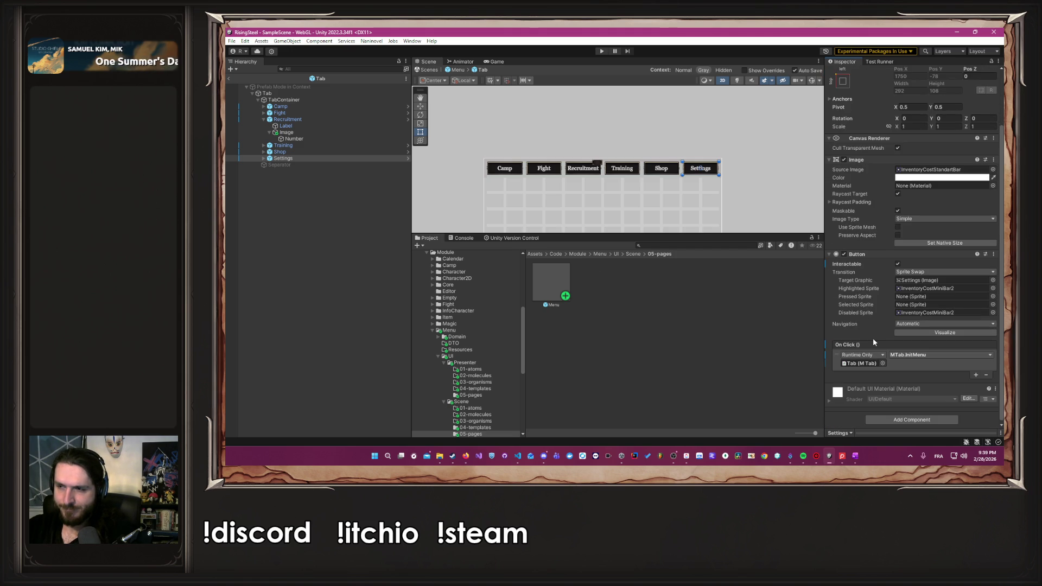
Try fixed column and fixed row constraints on TabContainer's grid, then return to Flexible.
left_click(325, 99)
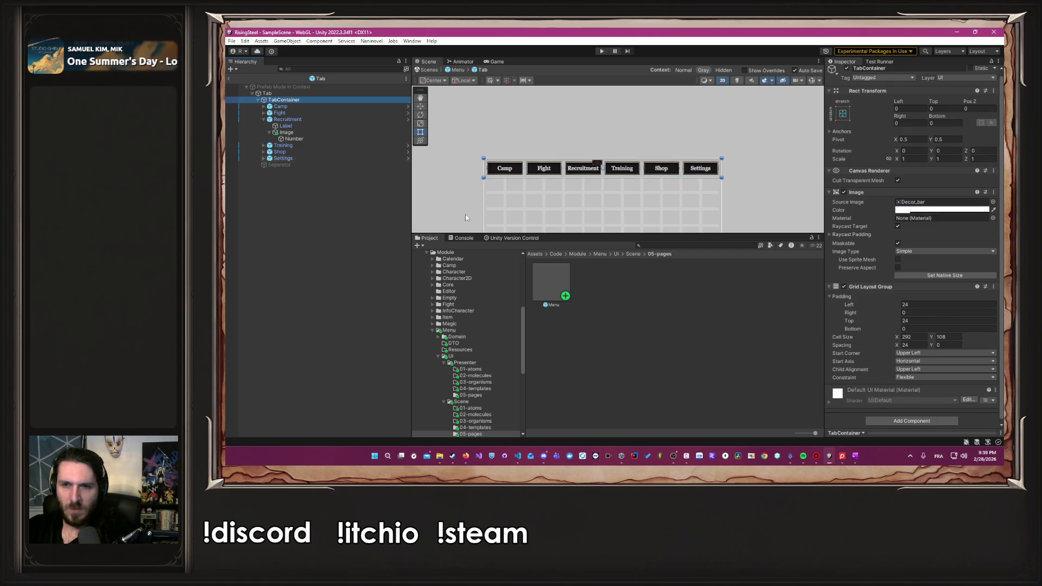
left_click(945, 354)
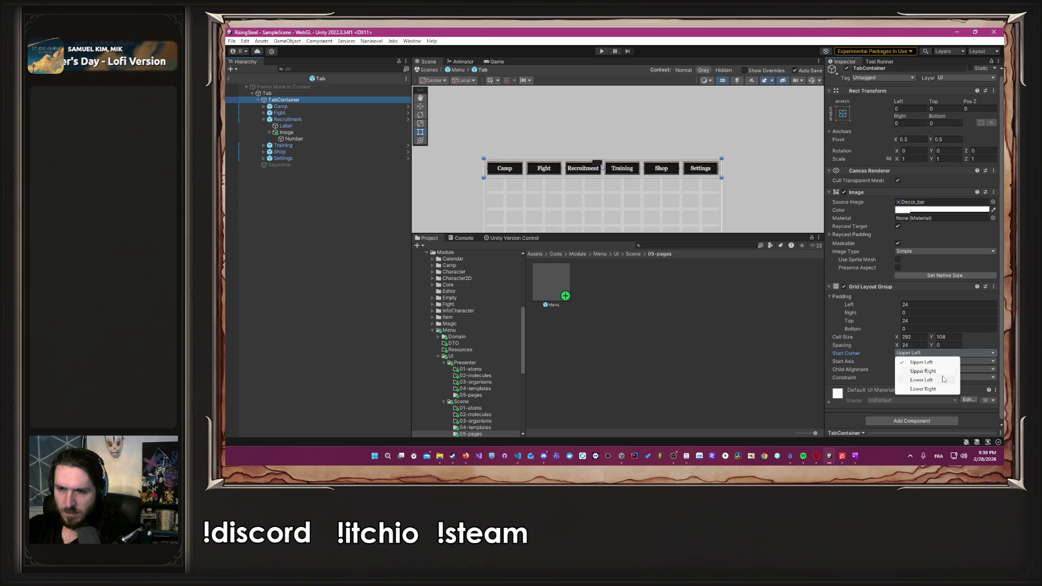
left_click(862, 362)
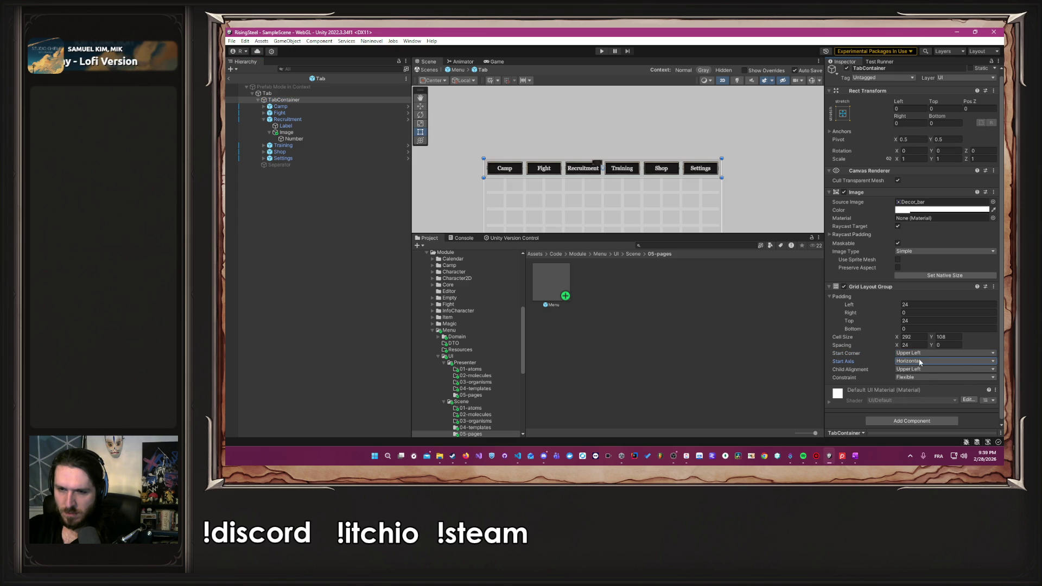
left_click(927, 370)
left_click(898, 381)
left_click(925, 377)
left_click(932, 396)
left_click(917, 378)
left_click(915, 404)
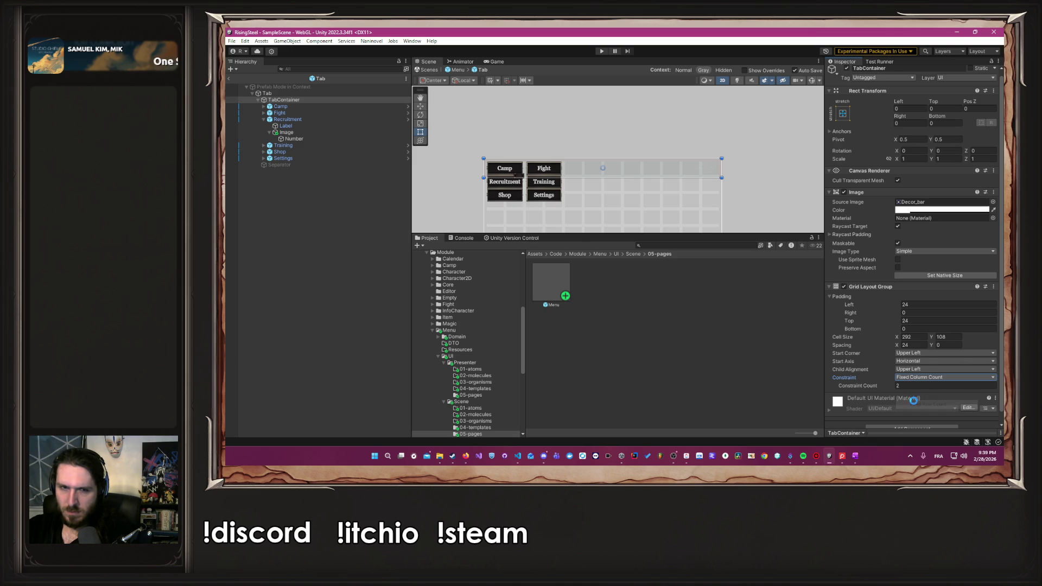
left_click(929, 378)
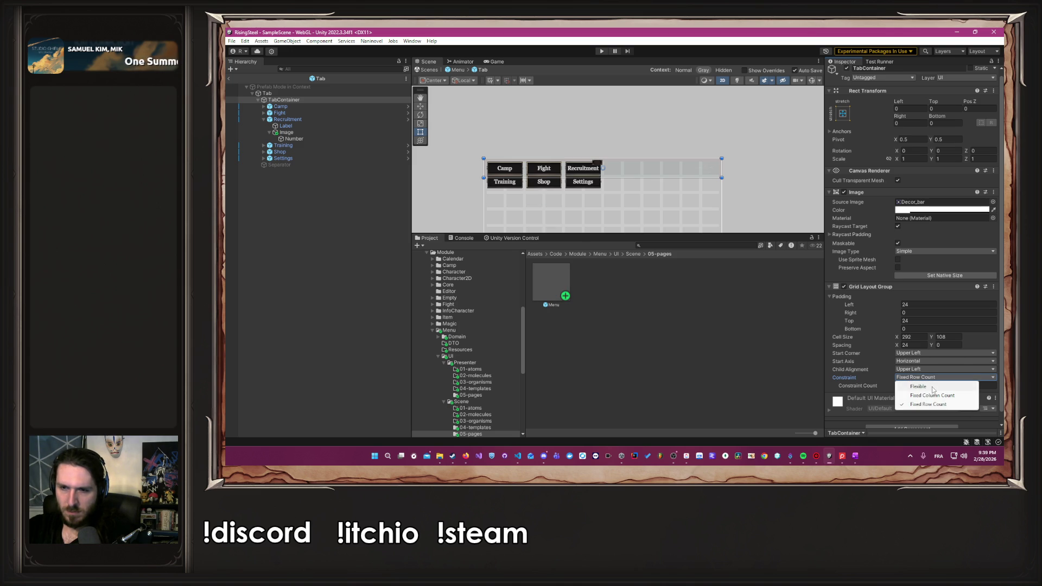
left_click(923, 386)
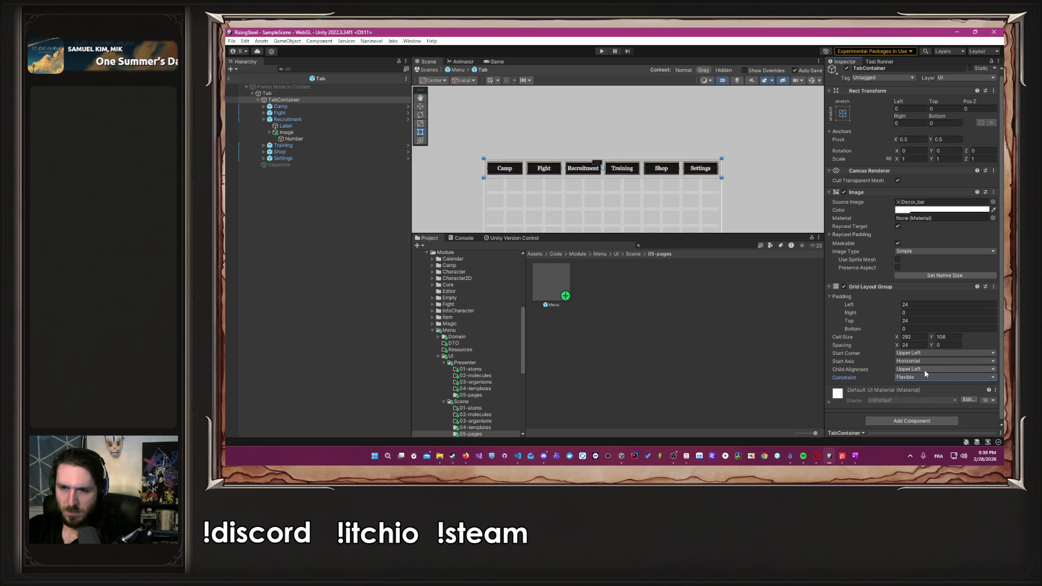
Set Child Alignment to Middle Center and both top and left padding to 0.
left_click(925, 369)
left_click(939, 335)
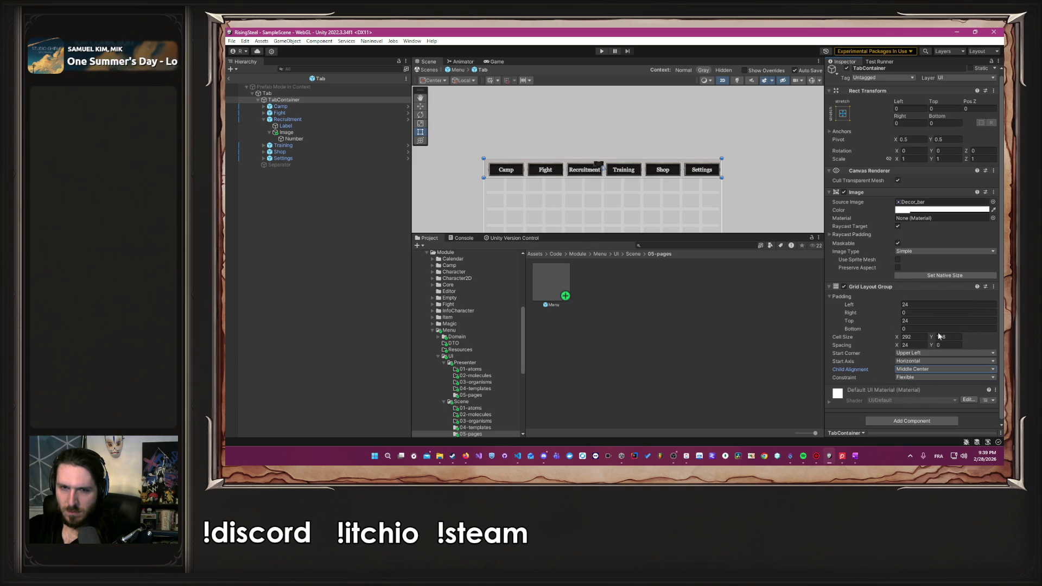
scroll(717, 147, "up", 5)
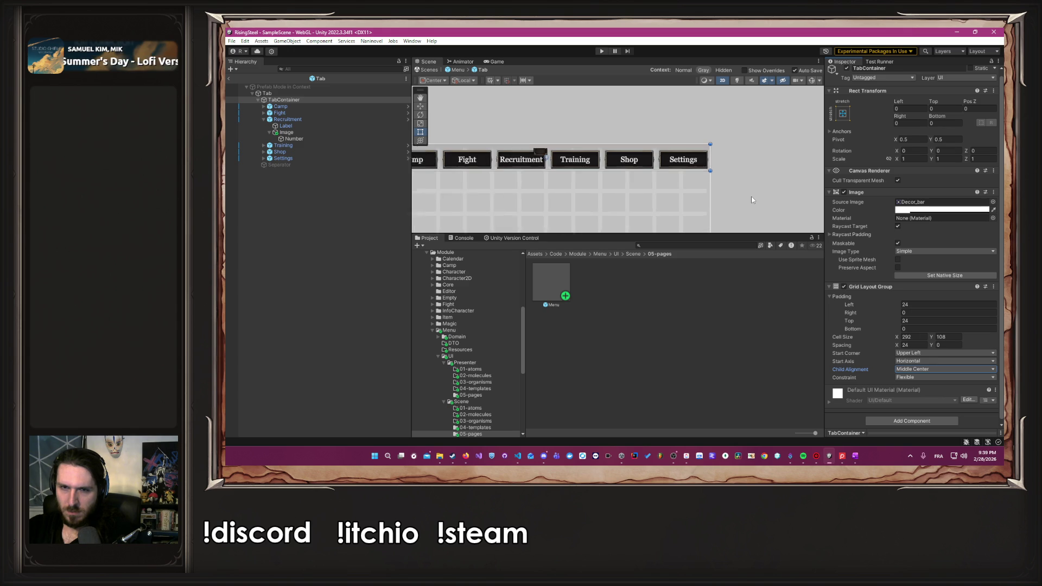
scroll(716, 147, "up", 1)
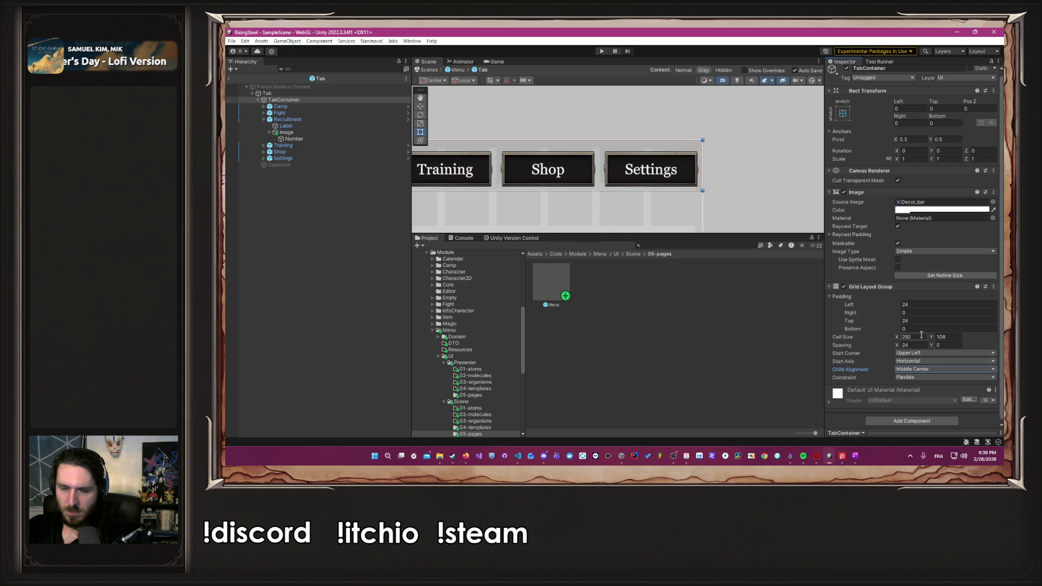
left_click(922, 320)
type("0")
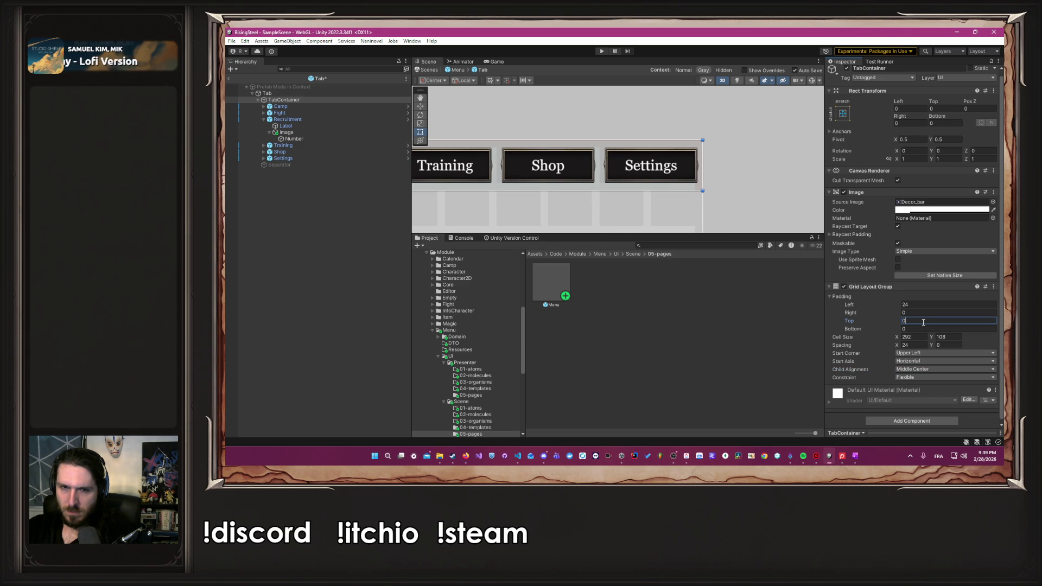
left_click(922, 304)
type("0")
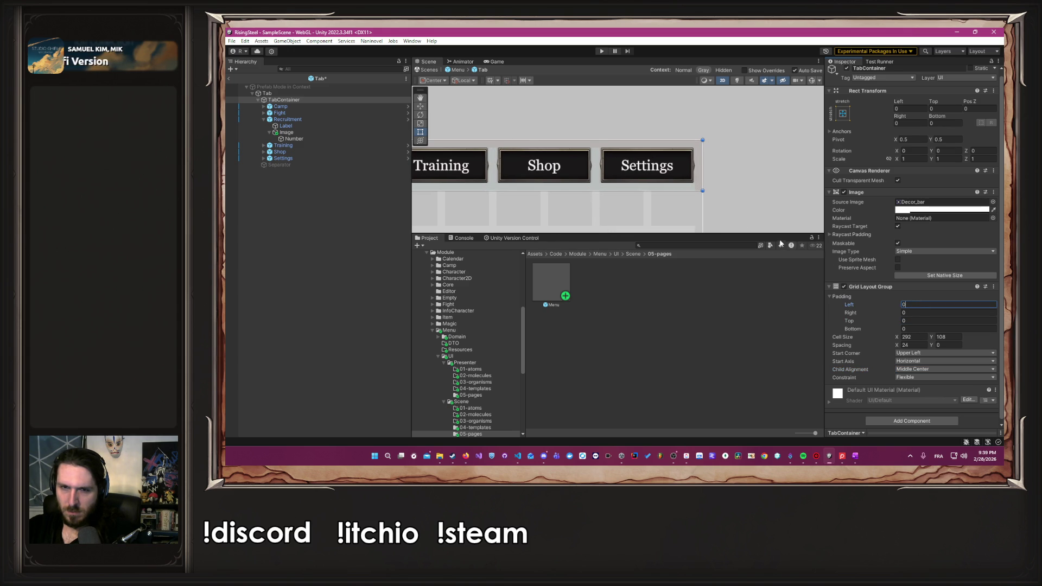
Try an Upper Right start corner, then restore Upper Left so Camp comes first.
scroll(803, 184, "down", 3)
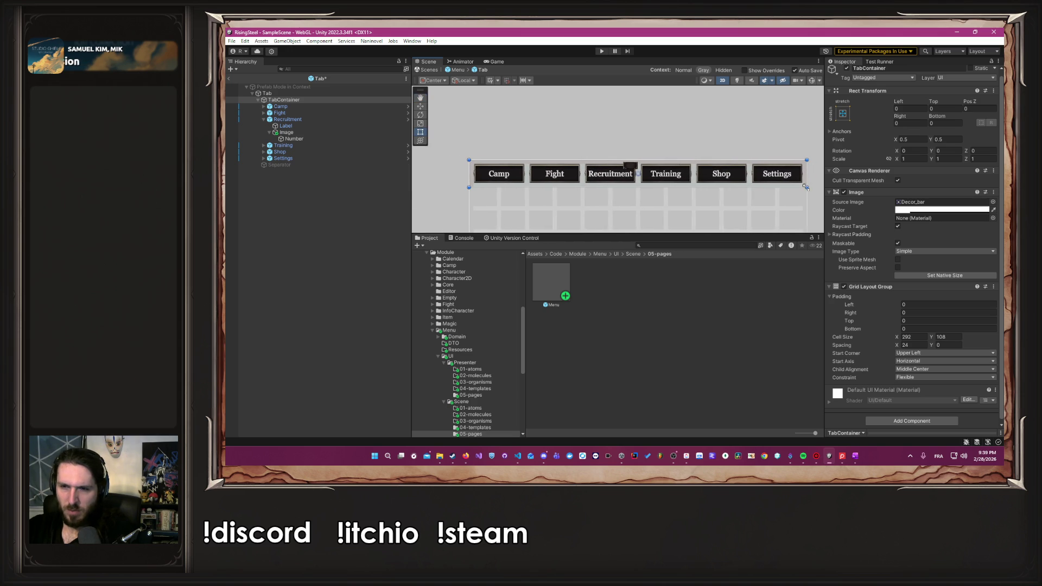
left_click(928, 362)
left_click(944, 353)
left_click(944, 353)
left_click(929, 372)
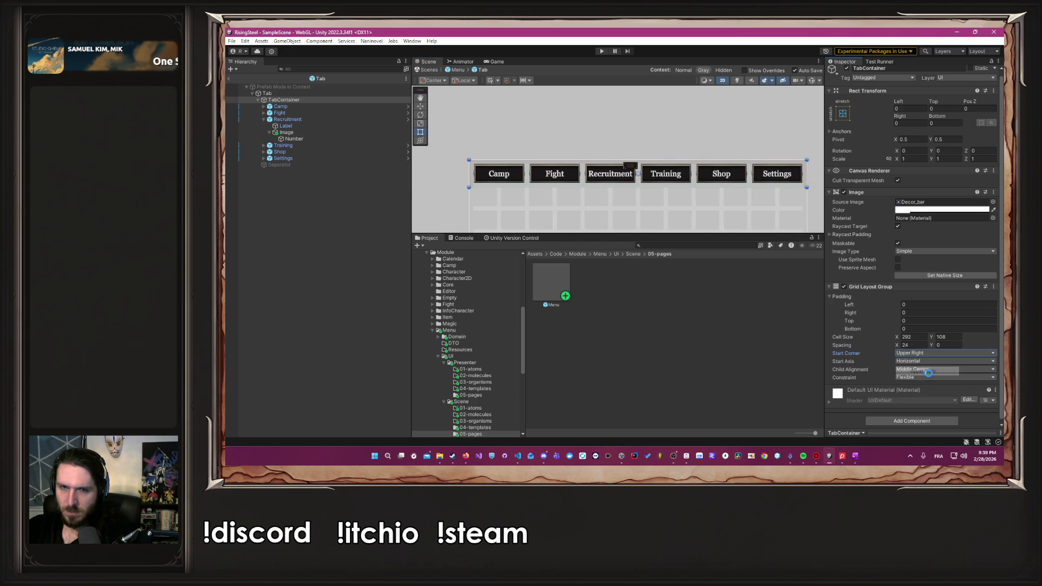
left_click(928, 353)
left_click(929, 357)
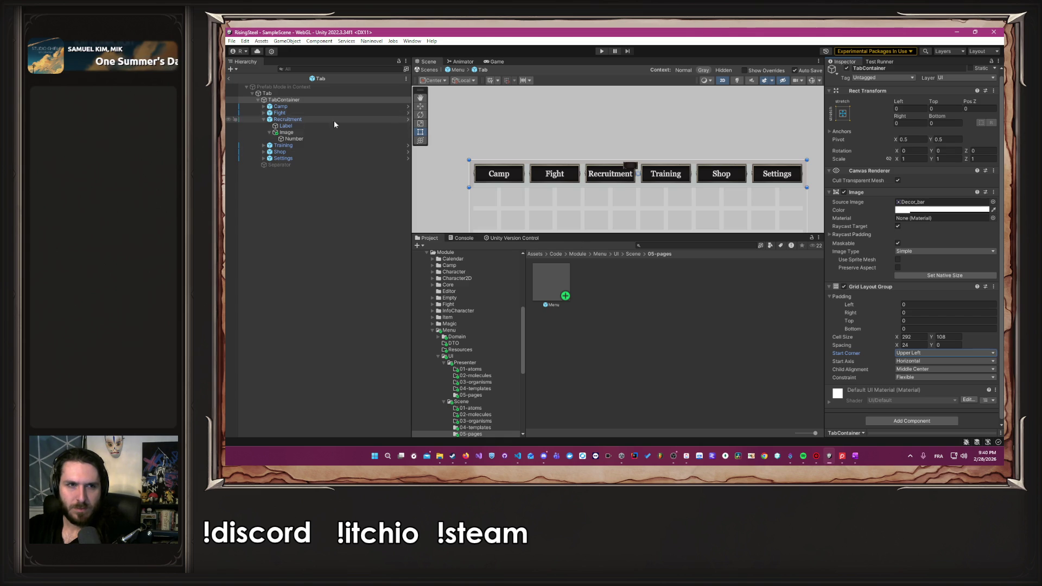
left_click(319, 158)
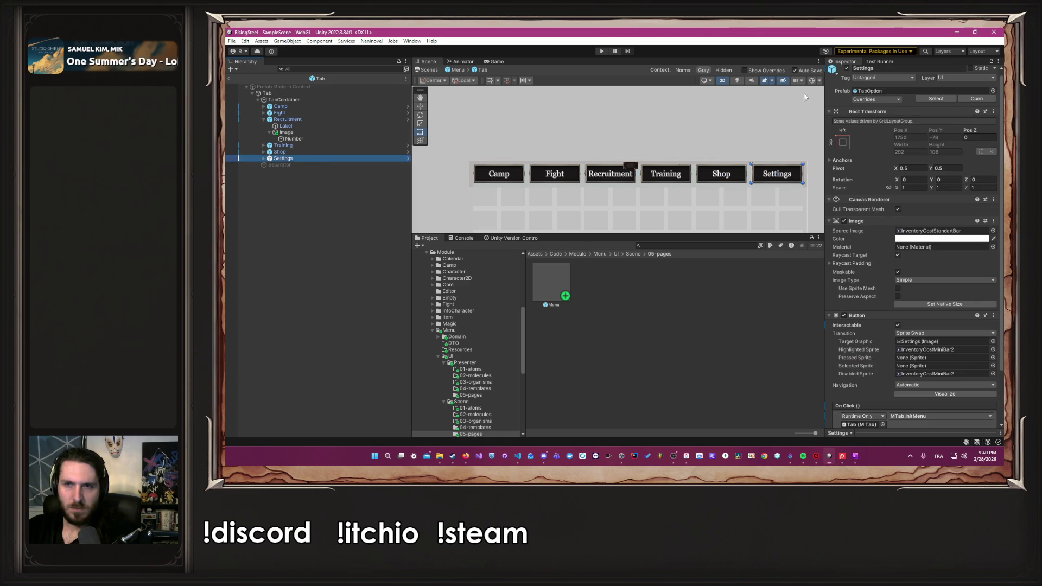
Deactivate the Settings tab and the Menu's background grid object.
left_click(847, 69)
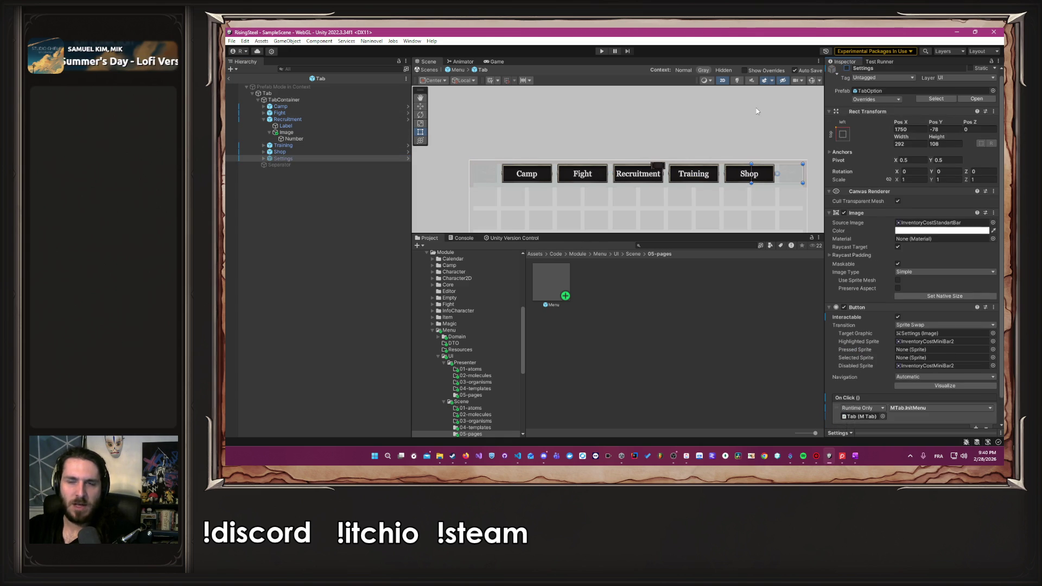
left_click(757, 112)
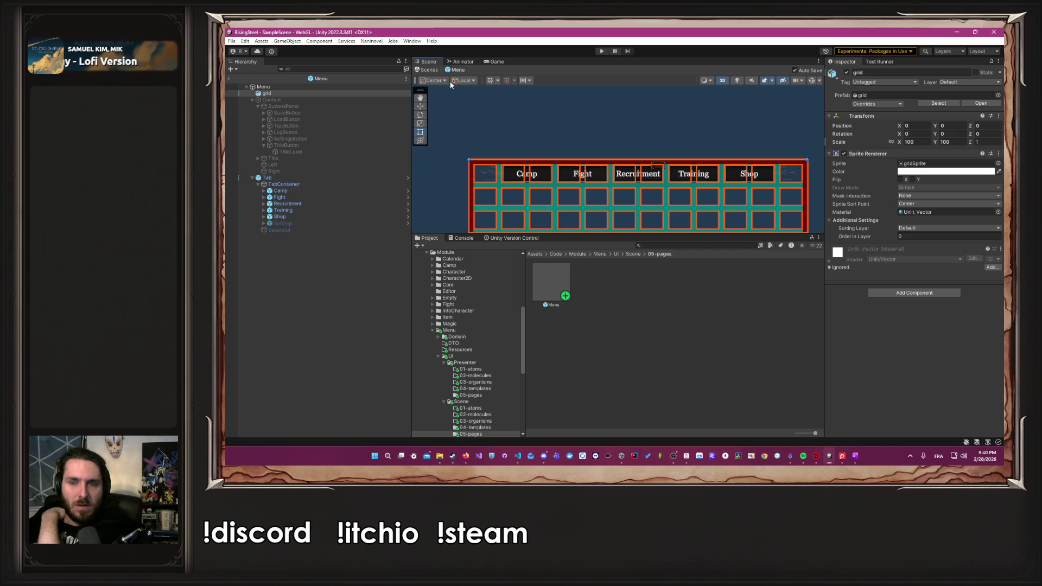
left_click(322, 95)
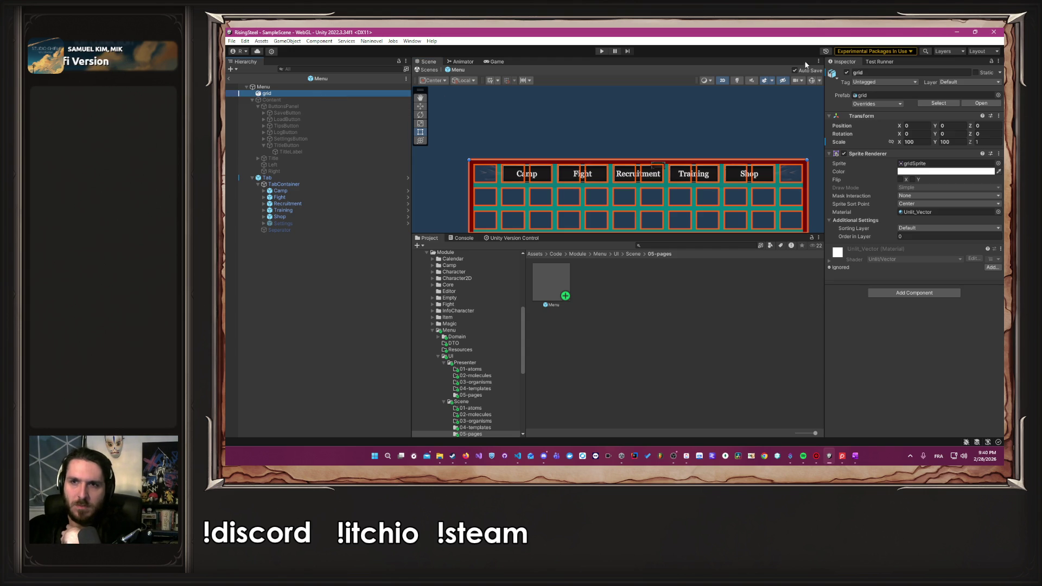
left_click(843, 74)
left_click(532, 106)
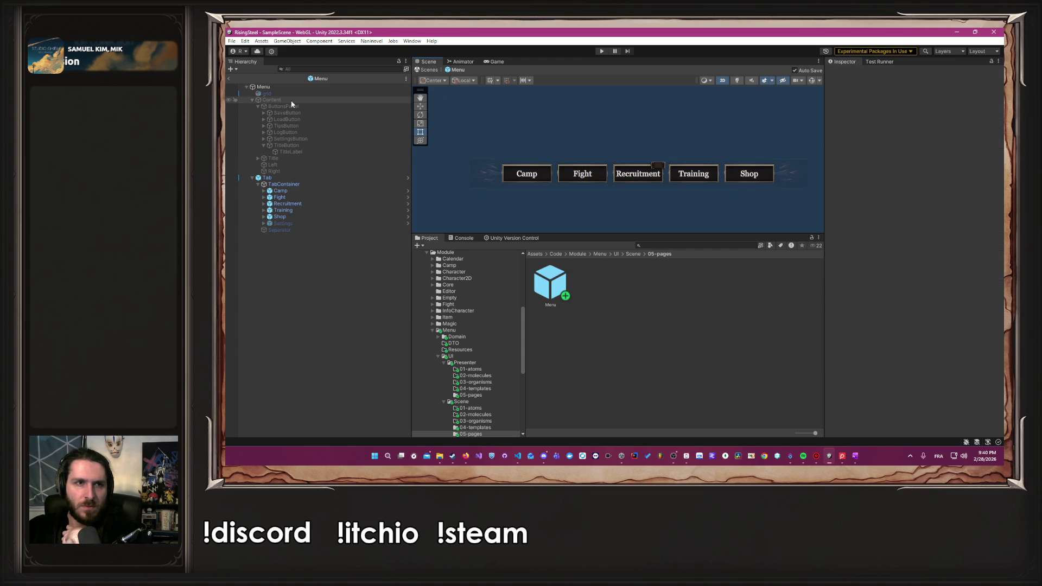
Set TabContainer's Image colour alpha to 1 in the Tab prefab, then return to Menu.
left_click(406, 178)
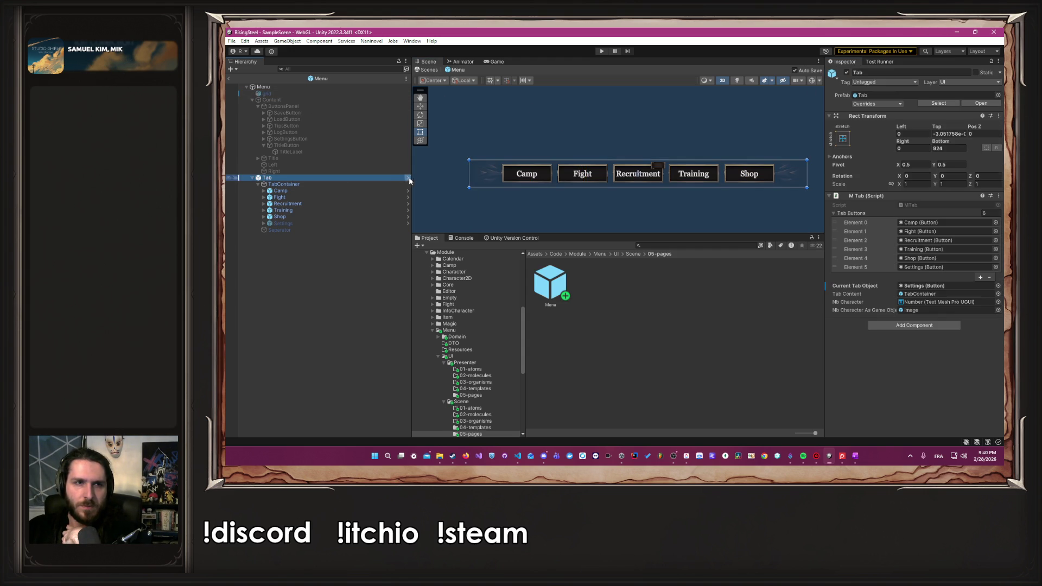
left_click(407, 178)
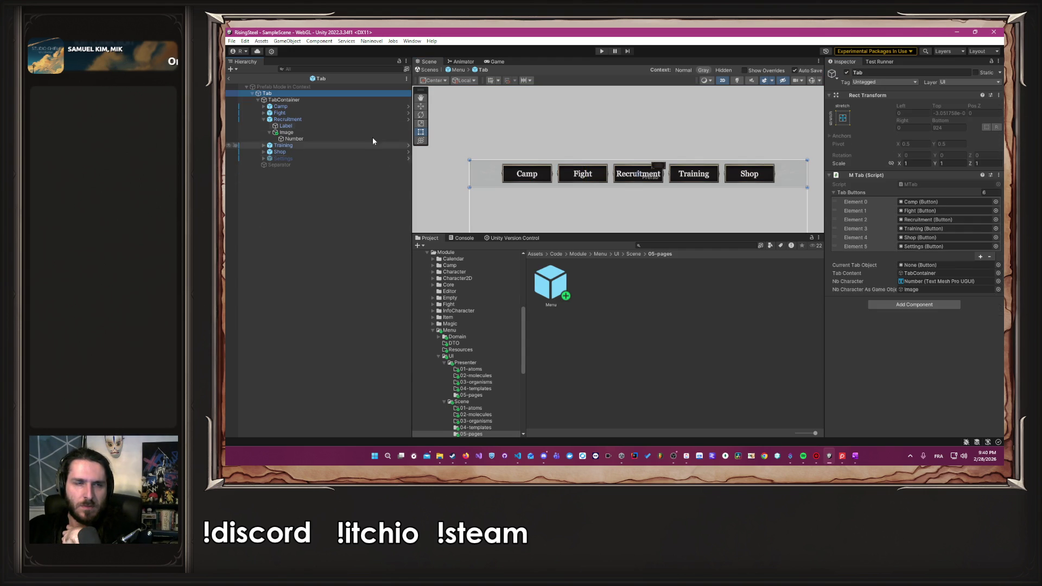
left_click(334, 100)
left_click(942, 214)
left_click(986, 374)
type("1")
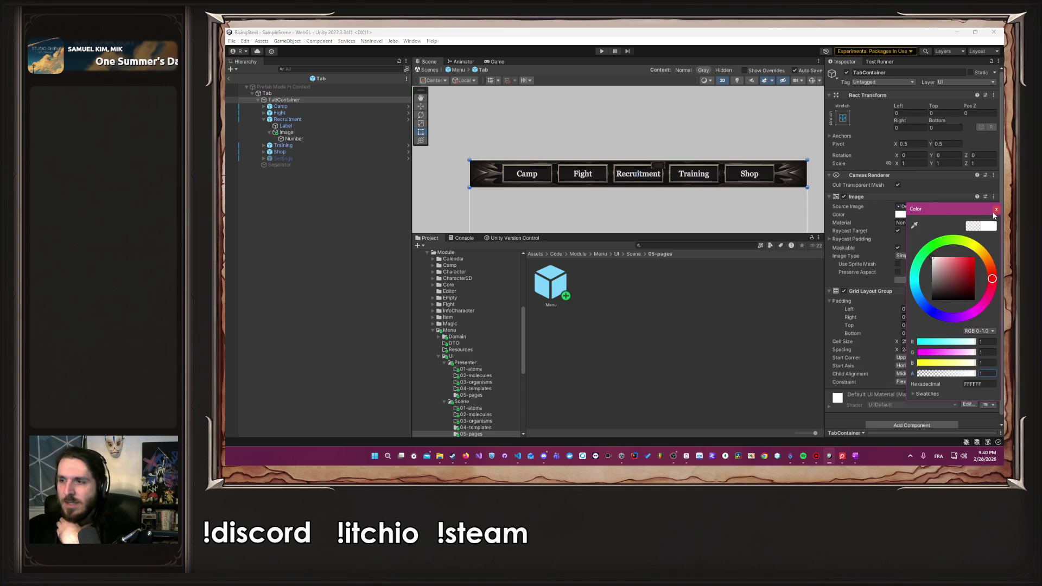
left_click(996, 208)
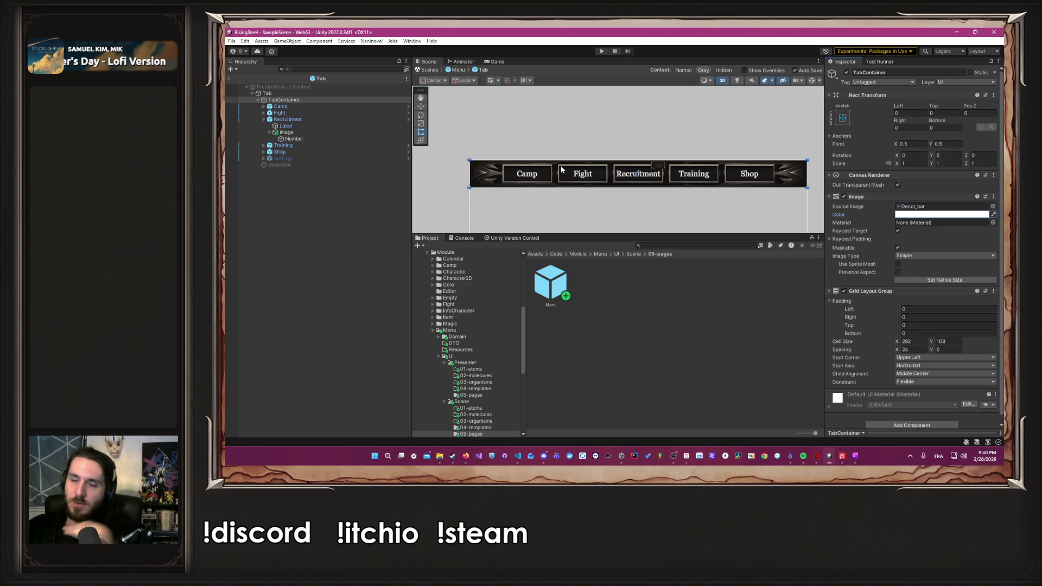
left_click(460, 70)
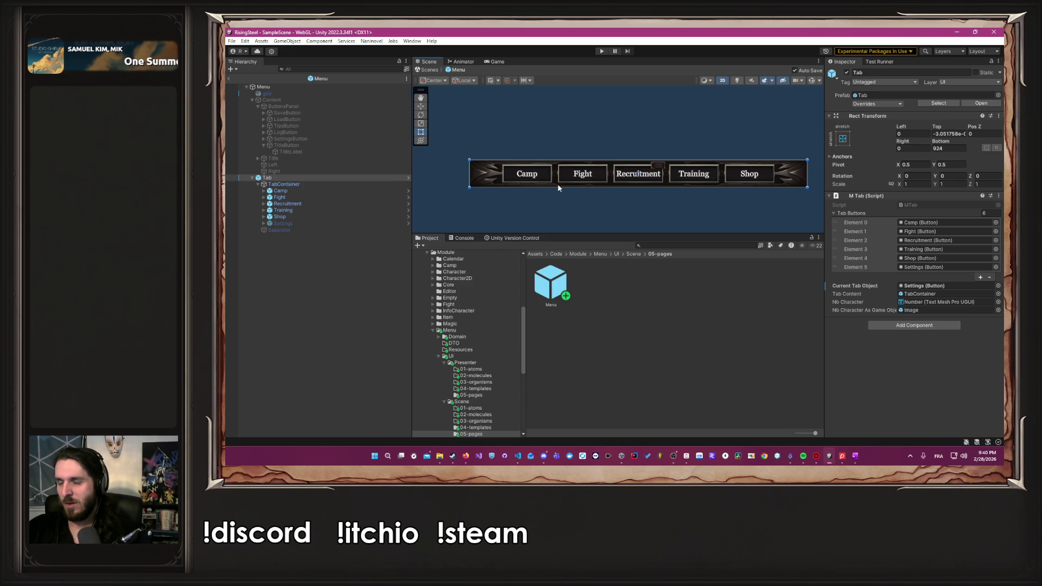
Reactivate the Settings tab in the Tab prefab and return to the Menu prefab.
left_click(407, 177)
left_click(339, 158)
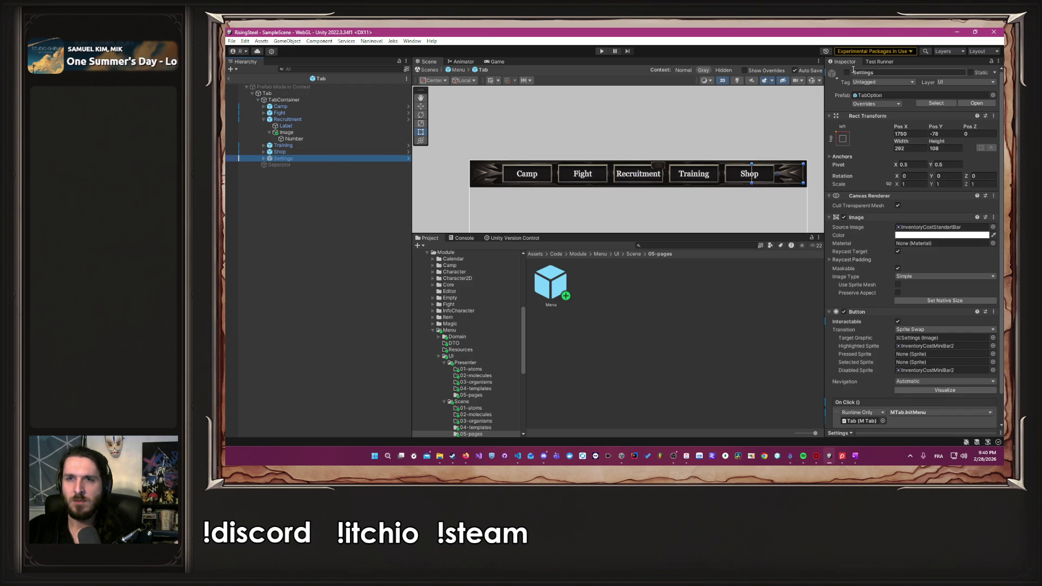
left_click(845, 72)
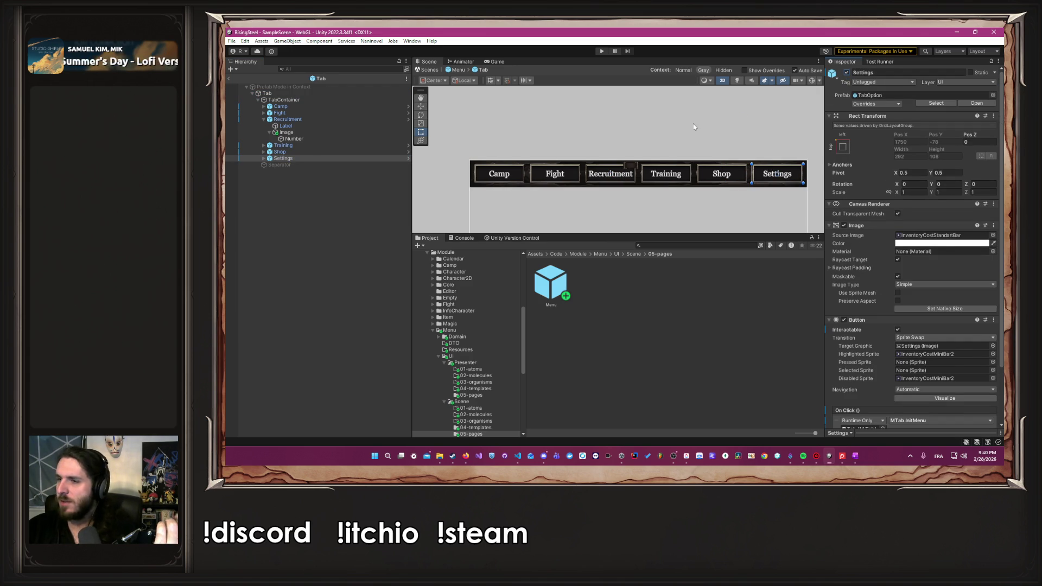
left_click(457, 70)
left_click(486, 90)
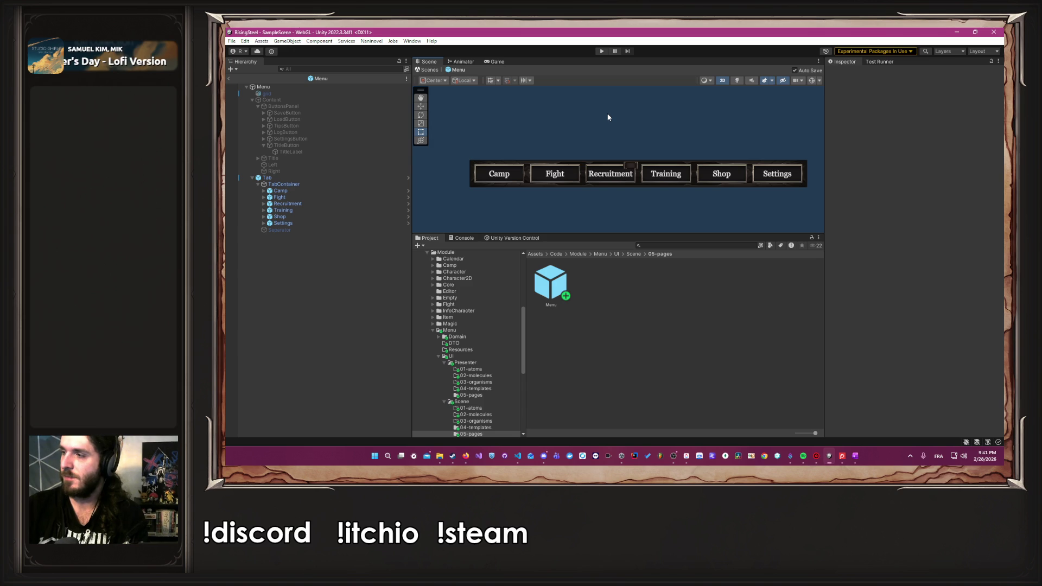
key("alt+Tab")
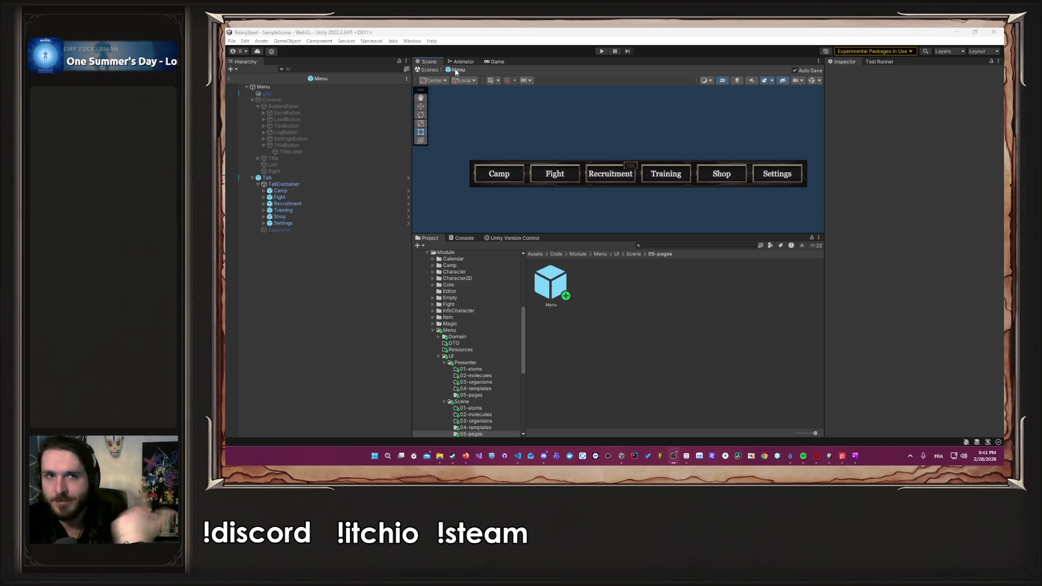
Show the Core folder's contents in the Project browser, then minimize Unity to reveal VS Code.
scroll(464, 280, "down", 2)
scroll(464, 282, "down", 5)
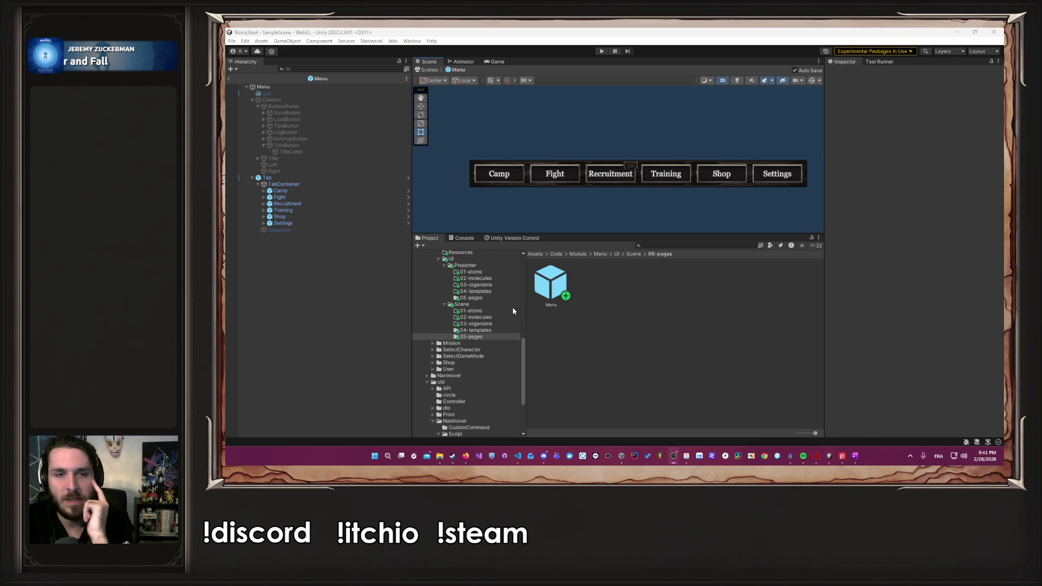
scroll(470, 305, "up", 6)
left_click(454, 308)
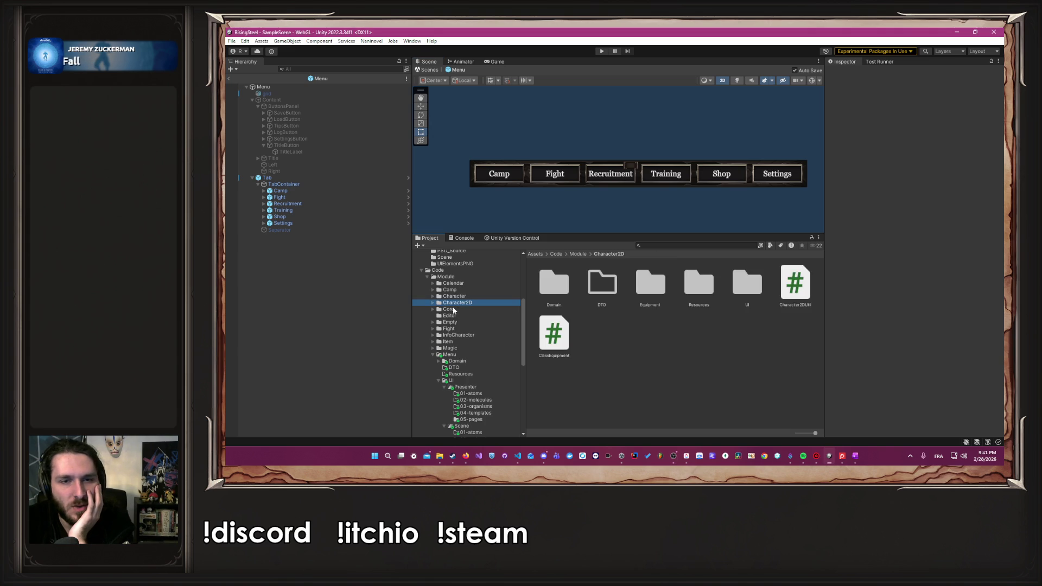
left_click(958, 33)
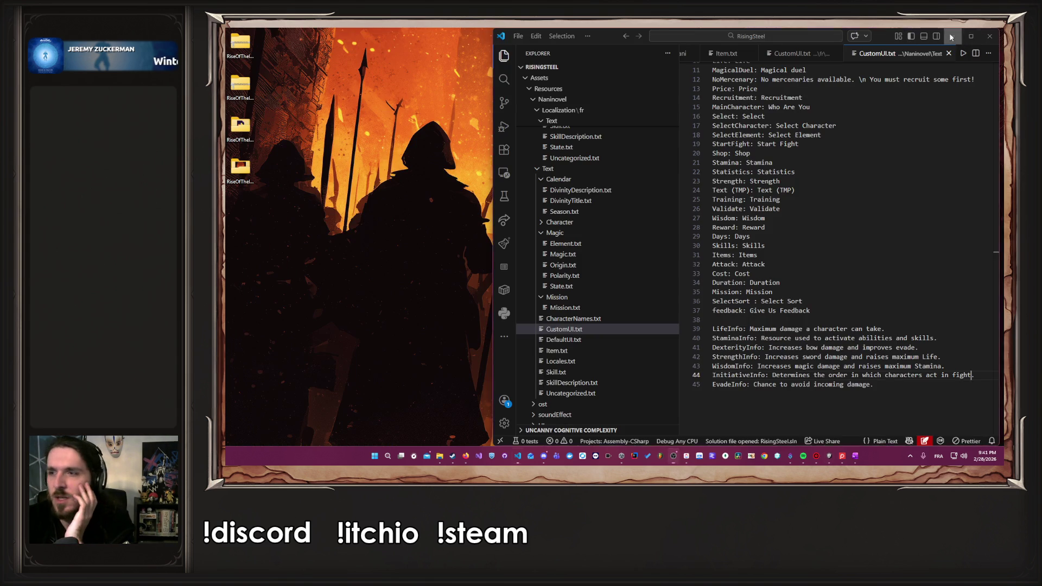
Minimize VS Code to reach the desktop and bring up Windows search.
left_click(951, 36)
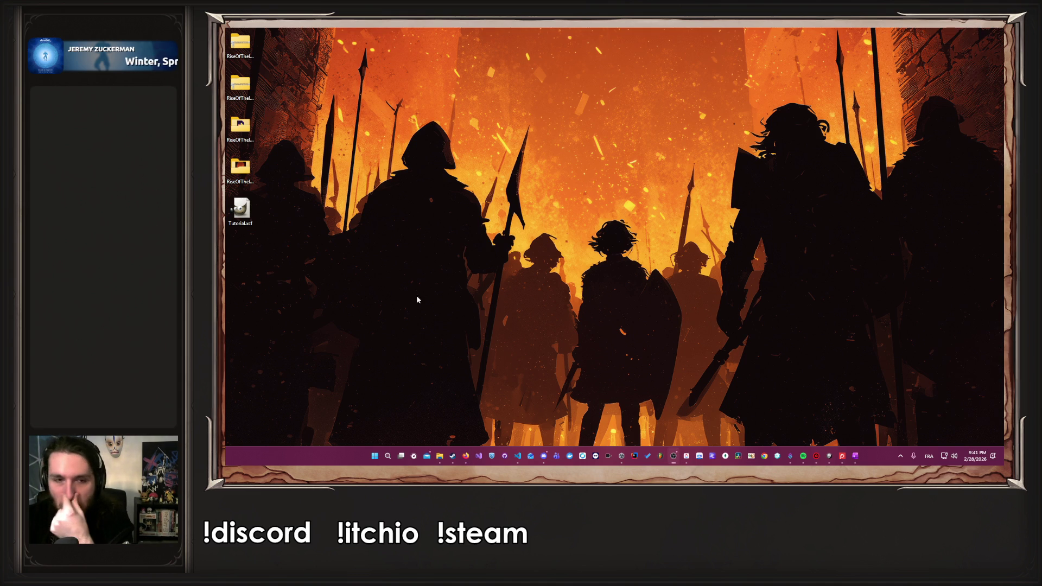
left_click(373, 456)
Search for 'gimp' and launch GIMP 2.10.34.
type("gimp")
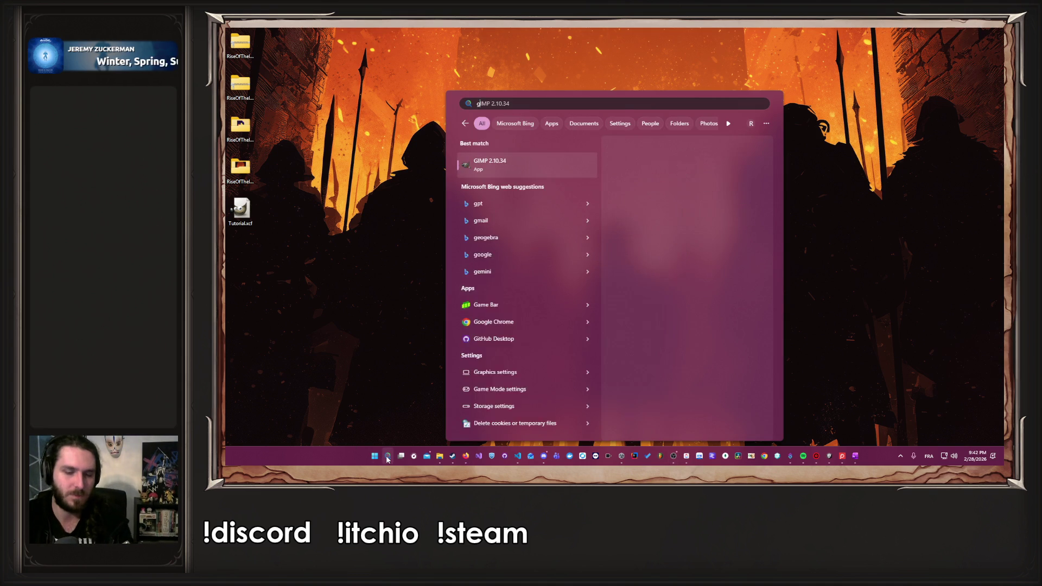
left_click(506, 164)
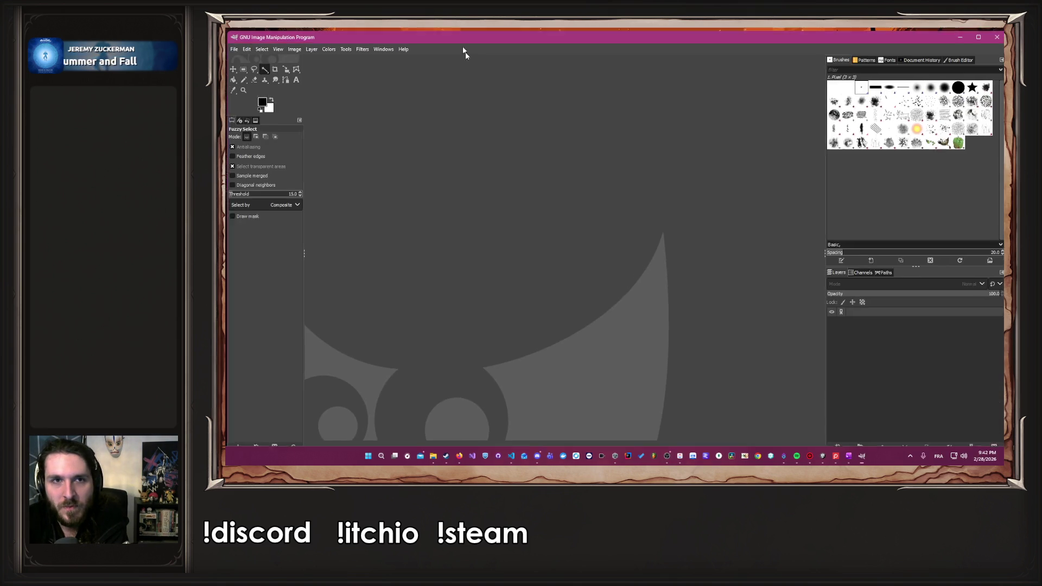
left_click_drag(465, 49, 519, 56)
Open Tutorial.xcf from the desktop in a maximized GIMP window.
double_click(242, 211)
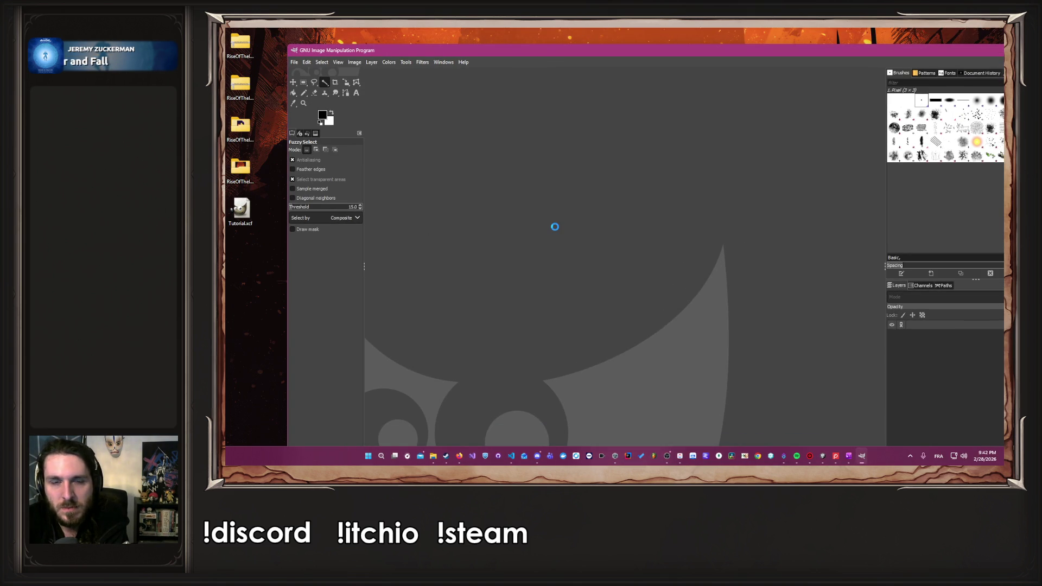
left_click_drag(614, 50, 579, 27)
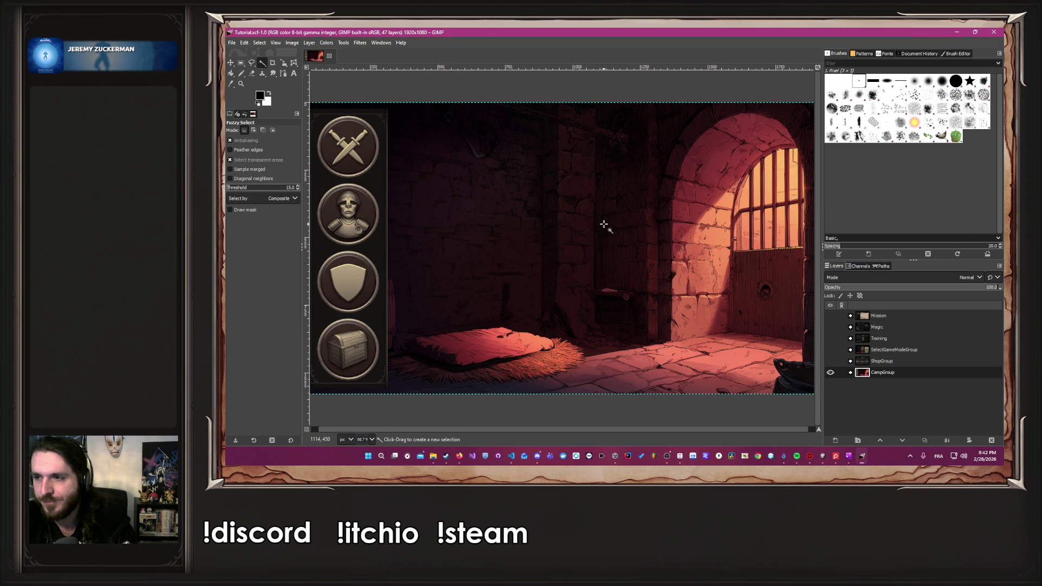
scroll(604, 244, "down", 3)
scroll(603, 217, "up", 2)
scroll(450, 112, "down", 1)
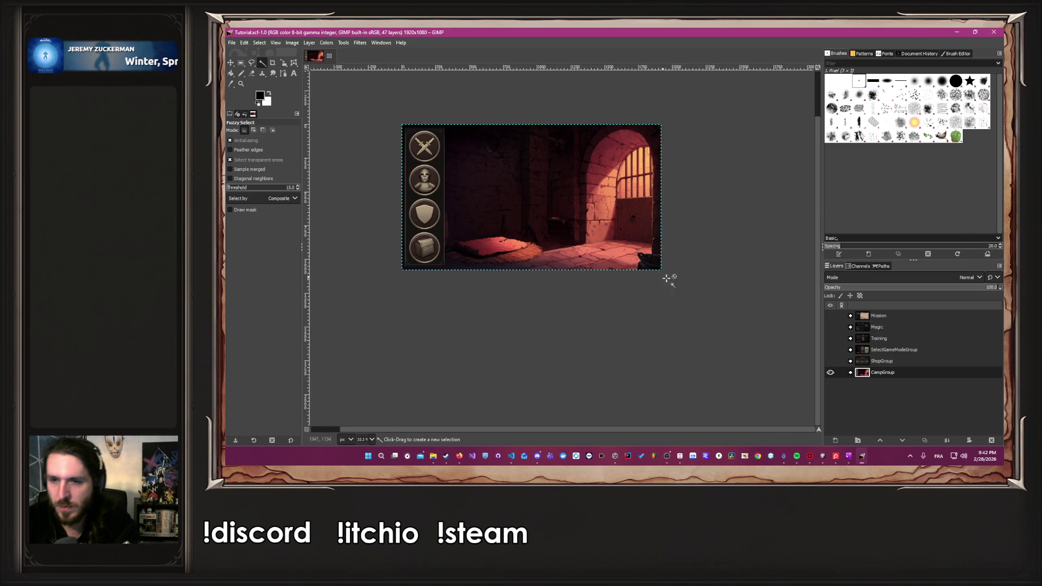
Hide CampGroup and preview the Shop, SelectGameMode, Training, Magic and Mission mockups one at a time.
left_click(919, 339)
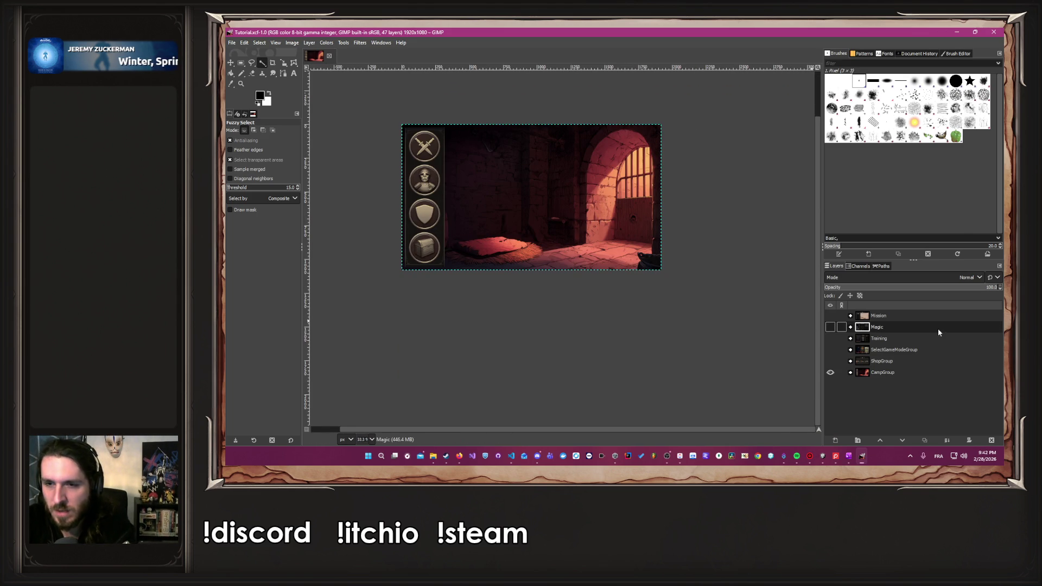
left_click(830, 373)
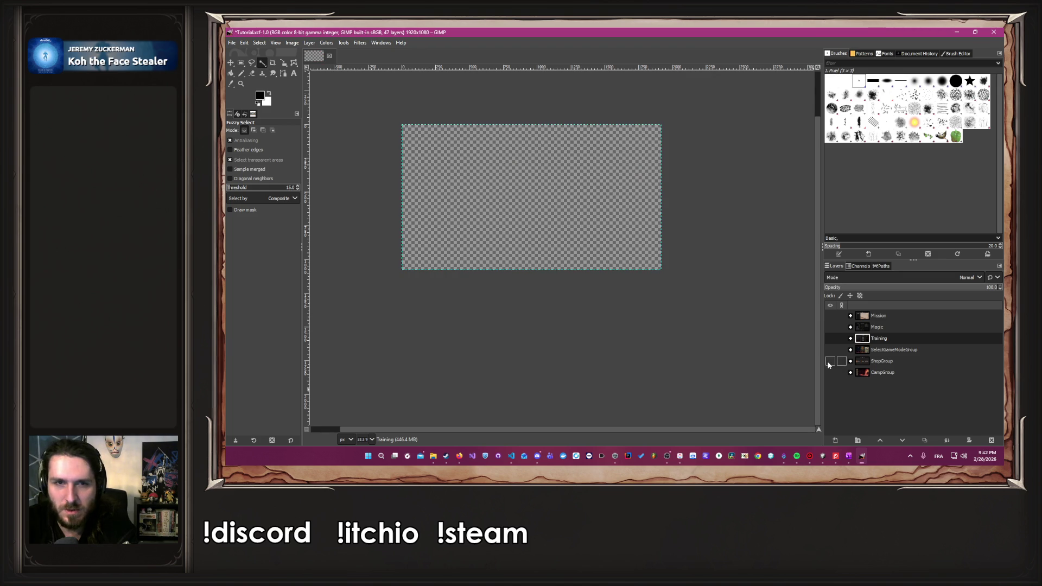
left_click(830, 362)
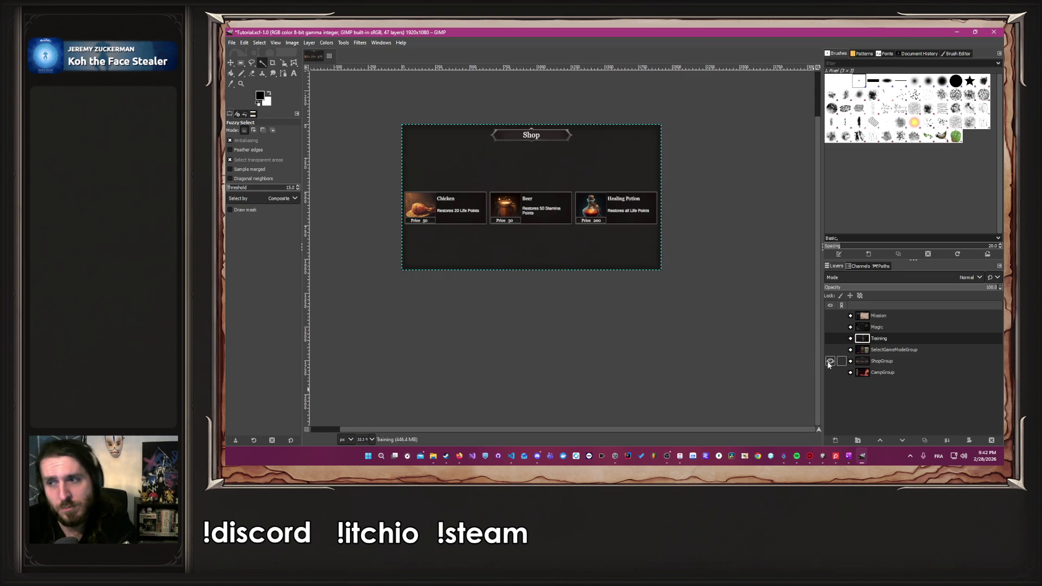
left_click(830, 362)
left_click(830, 350)
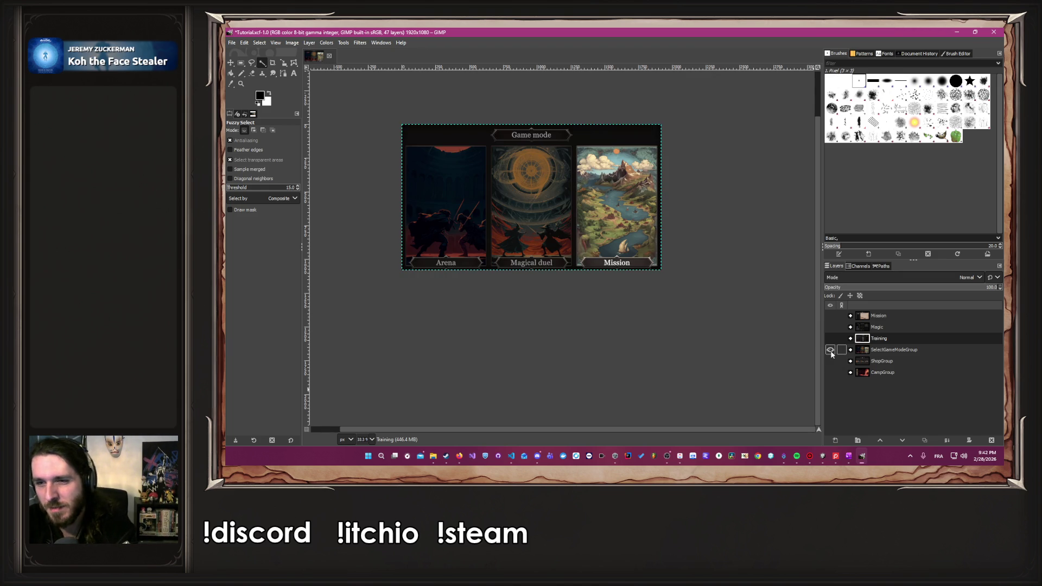
left_click(831, 350)
left_click(830, 339)
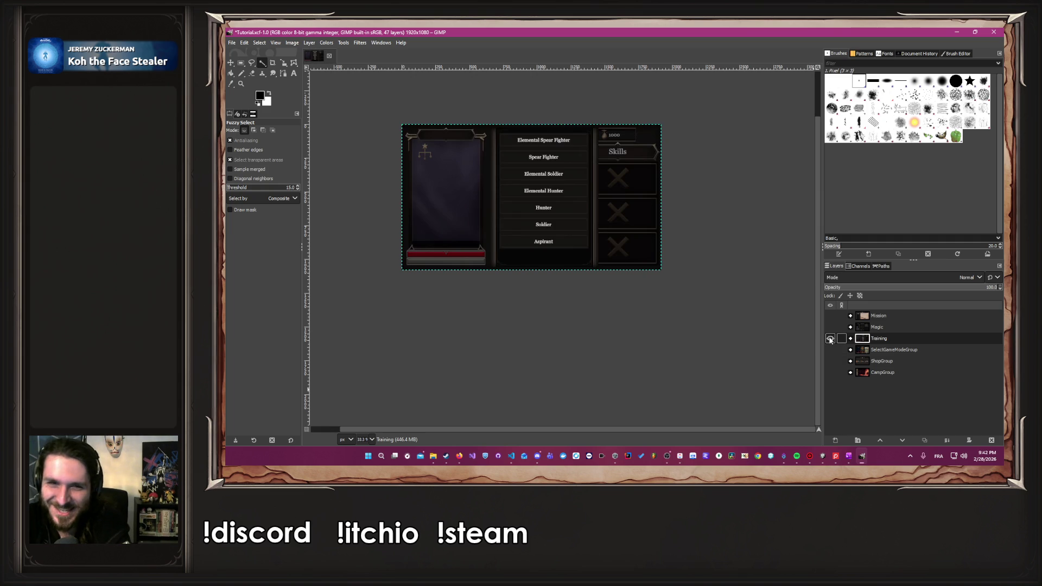
left_click(830, 338)
left_click(829, 328)
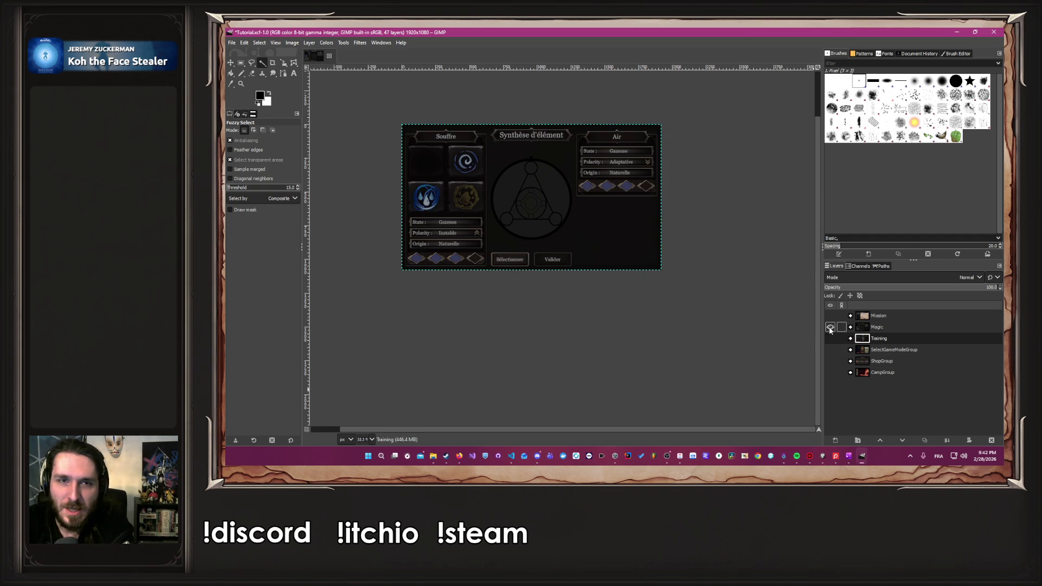
left_click(829, 327)
left_click(830, 316)
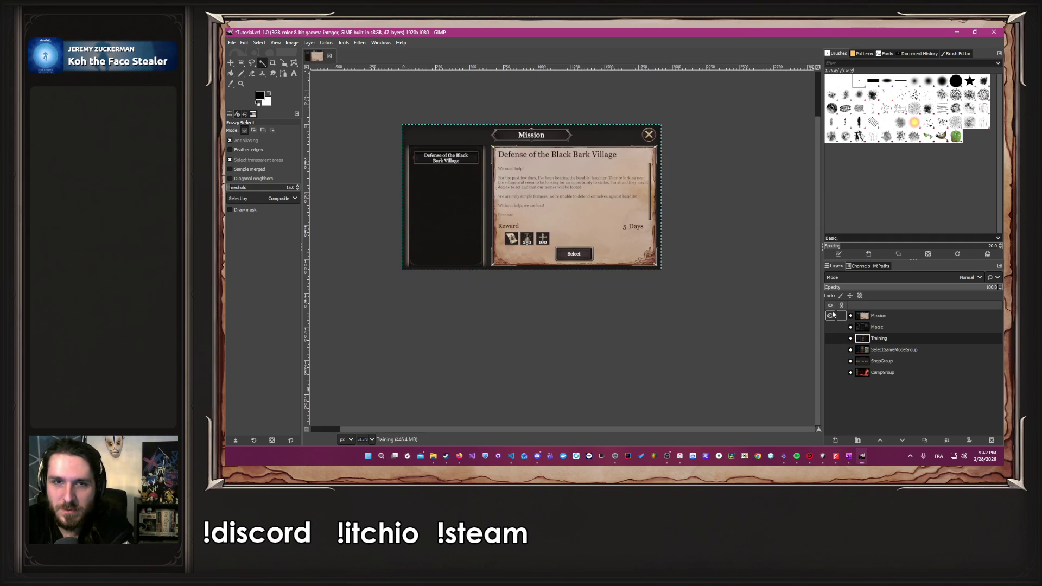
left_click(830, 316)
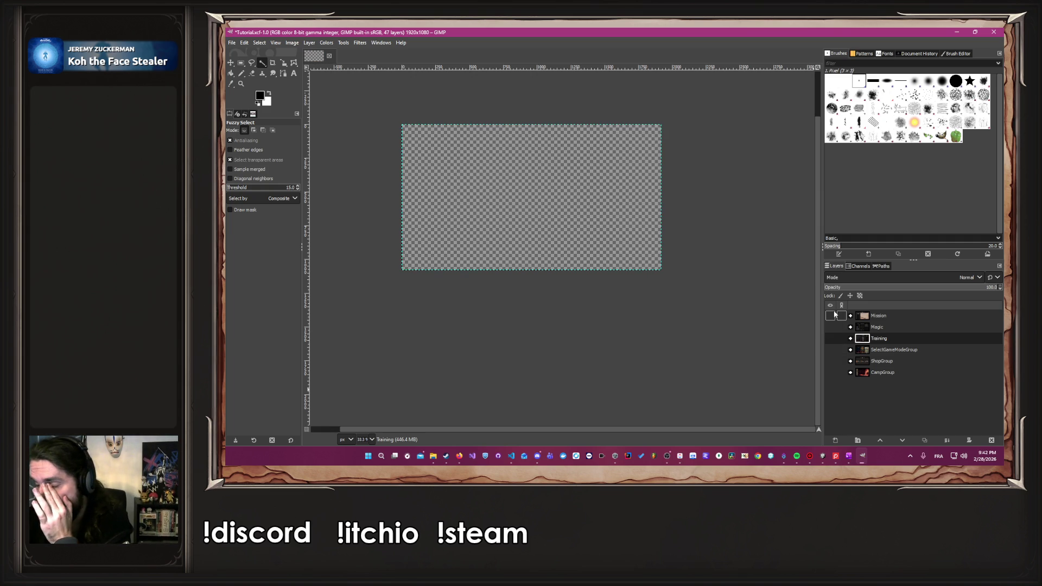
left_click(830, 316)
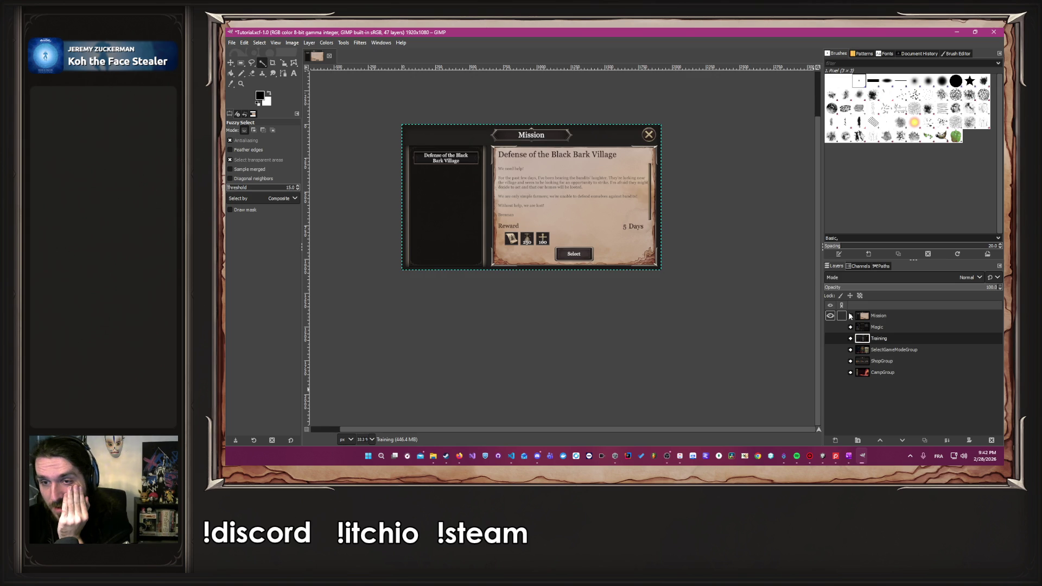
Inspect the Mission, Magic and Training groups' layers, hide Mission, and return to Unity.
left_click(850, 316)
left_click(850, 316)
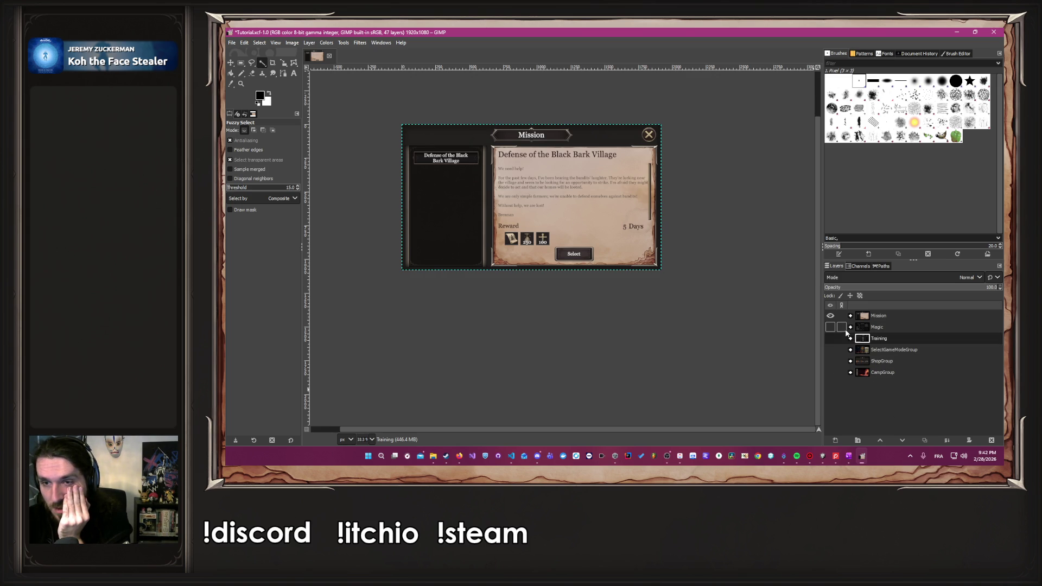
left_click(851, 327)
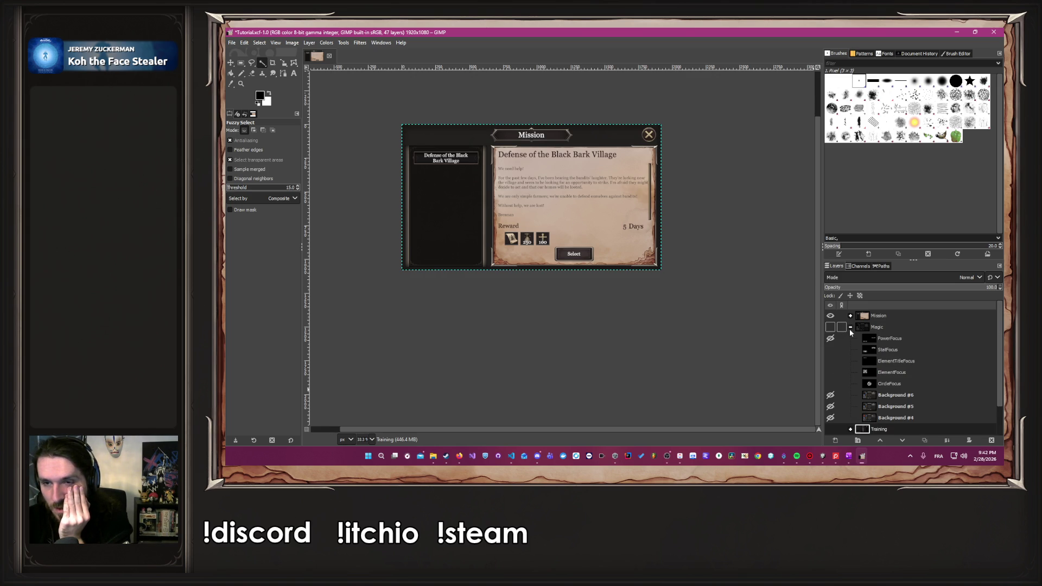
left_click(850, 327)
left_click(850, 338)
scroll(851, 341, "down", 5)
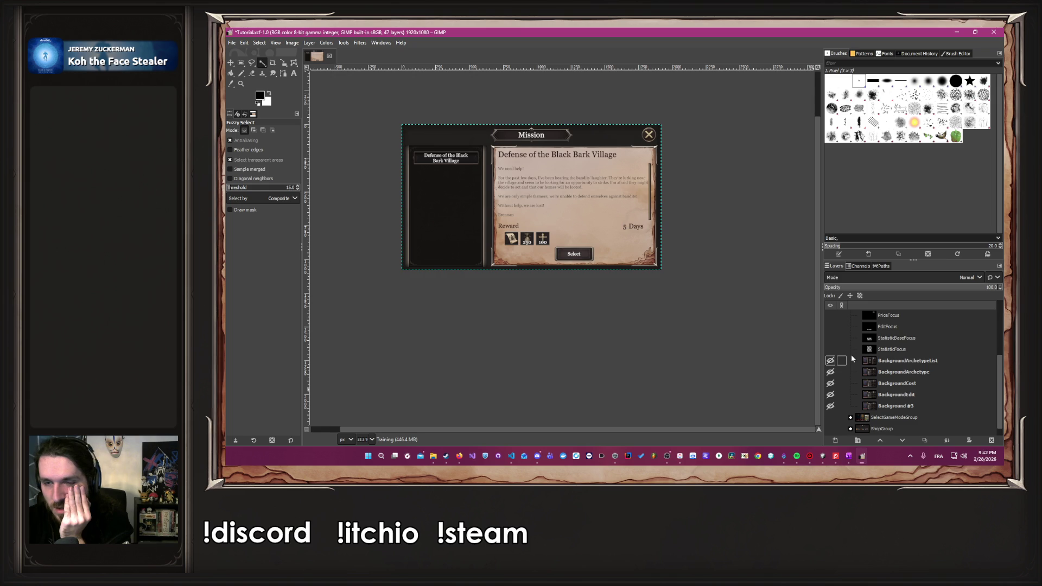
scroll(851, 358, "up", 5)
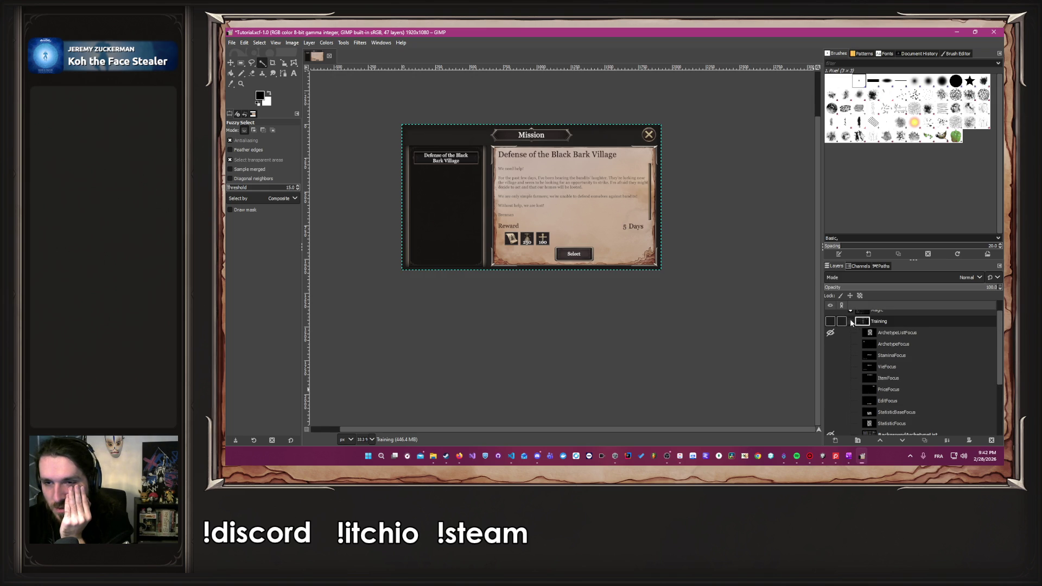
left_click(850, 338)
left_click(830, 316)
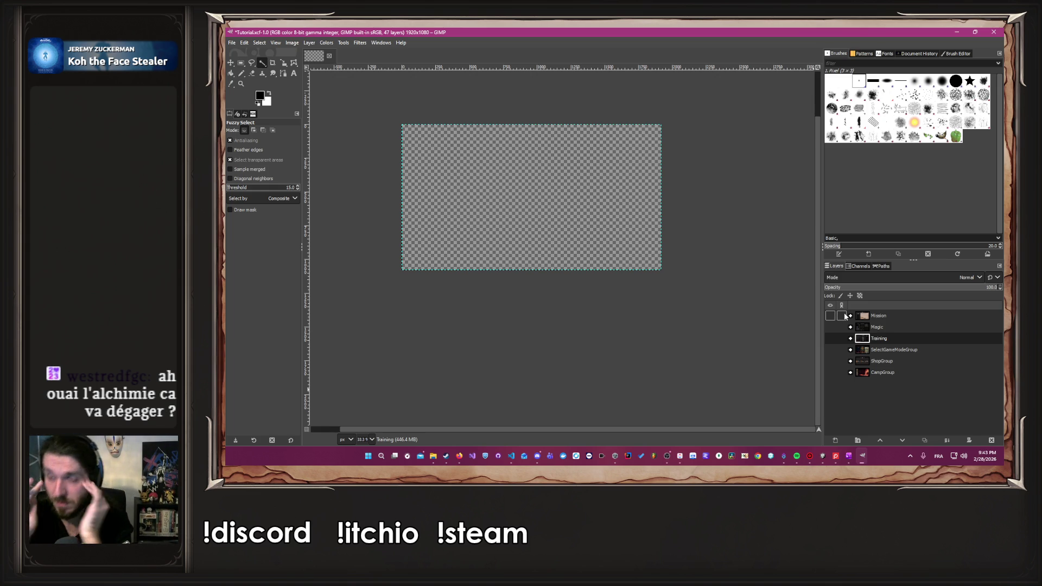
left_click(822, 456)
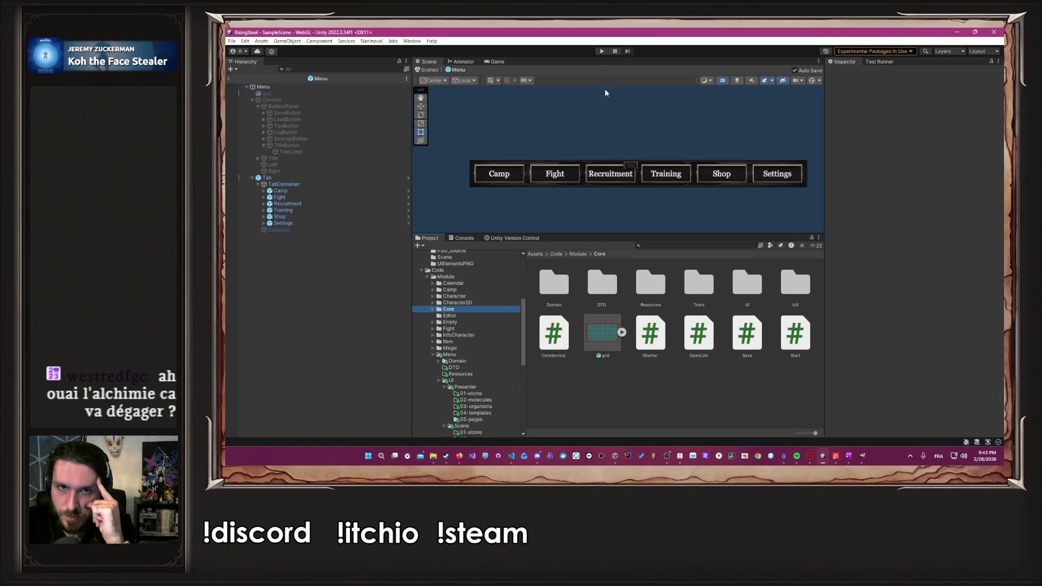
Enter Play mode and start a new game with the male character, skipping the tutorial.
left_click(600, 52)
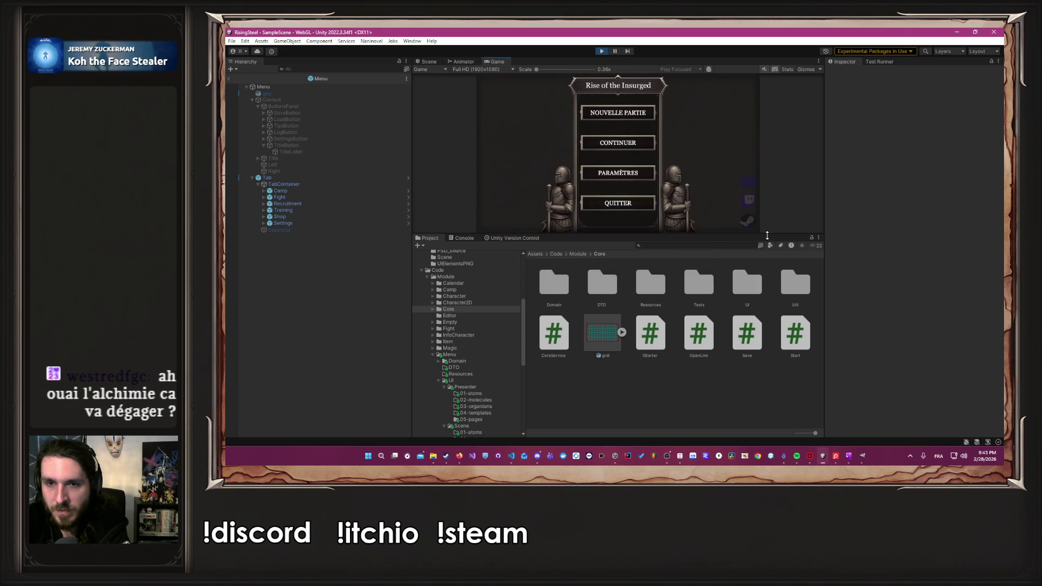
left_click_drag(770, 235, 770, 290)
left_click(628, 133)
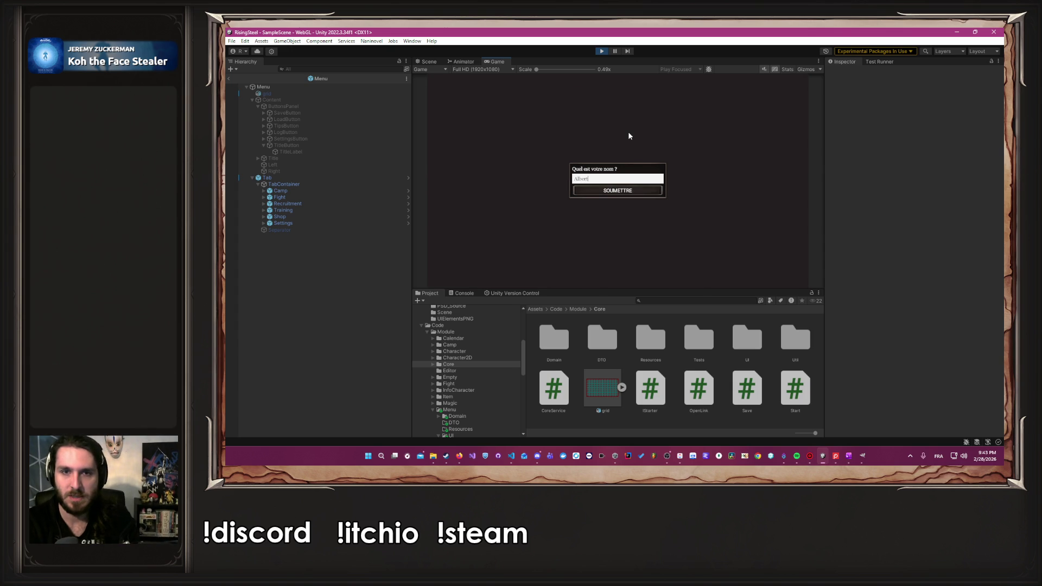
key("Return")
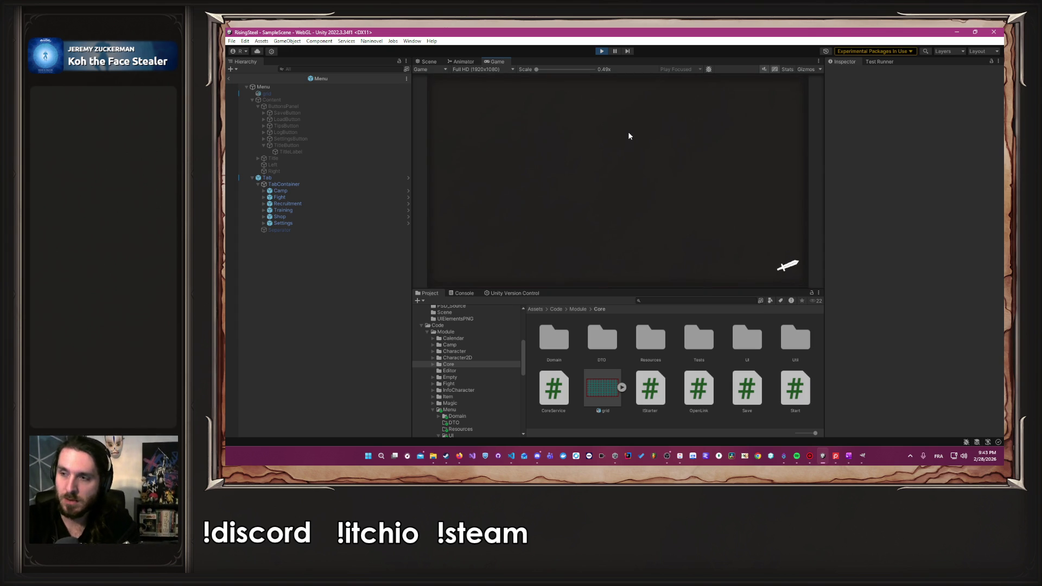
left_click(663, 158)
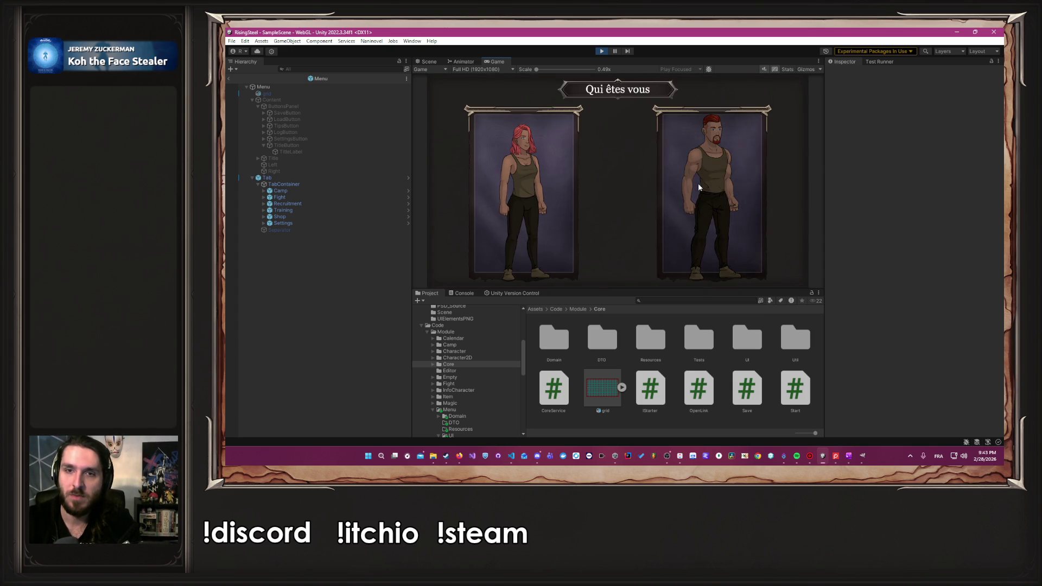
left_click(641, 174)
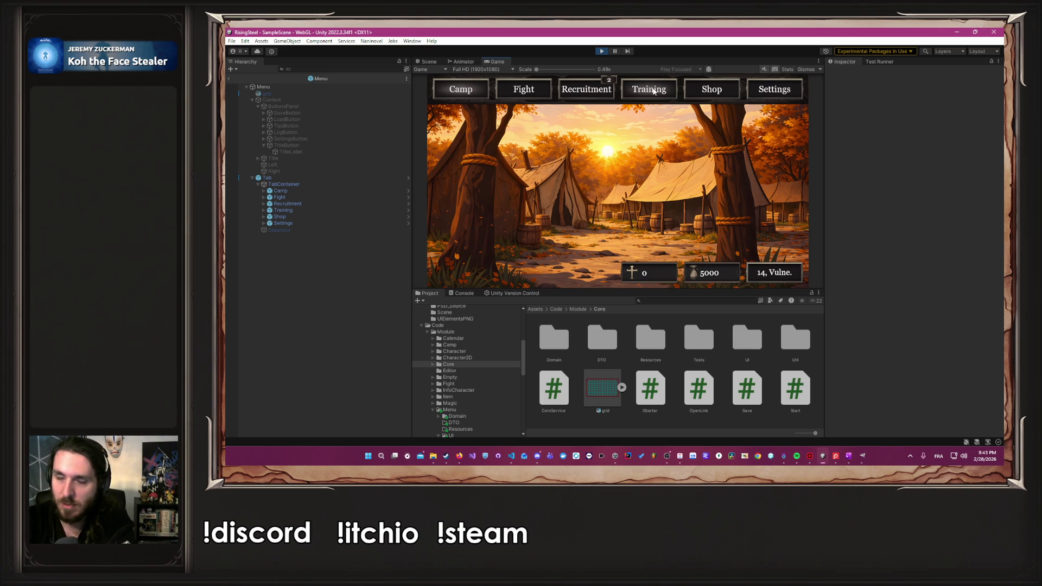
In Training, raise Albert's Sagesse to 20 and confirm the stat upgrades.
left_click(670, 91)
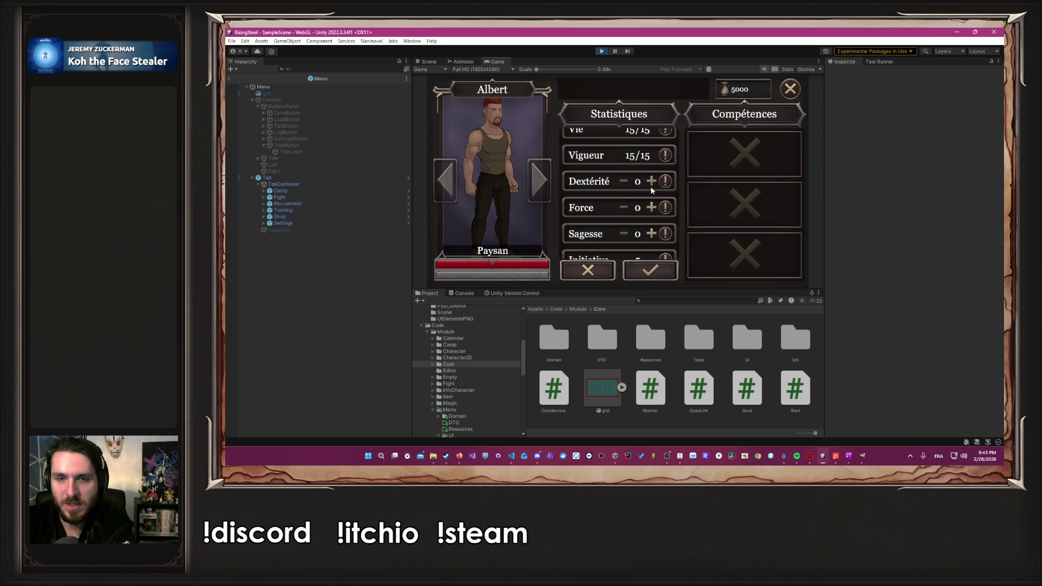
mouse_move(600, 142)
left_mouse_down()
mouse_move(600, 163)
mouse_move(601, 96)
mouse_move(602, 152)
mouse_move(595, 109)
left_mouse_up()
left_click_drag(594, 182, 614, 230)
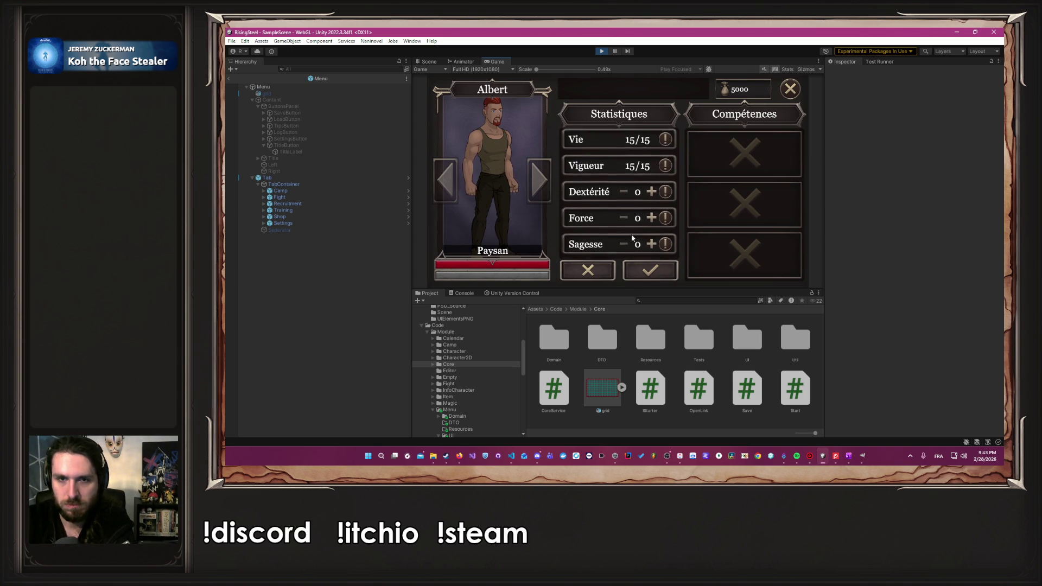
left_click(651, 247)
left_click(654, 248)
left_click(652, 247)
left_click(656, 247)
left_click(656, 247)
left_click(656, 247)
left_click(651, 247)
left_click(652, 247)
left_click(652, 247)
left_click(652, 247)
left_click(650, 270)
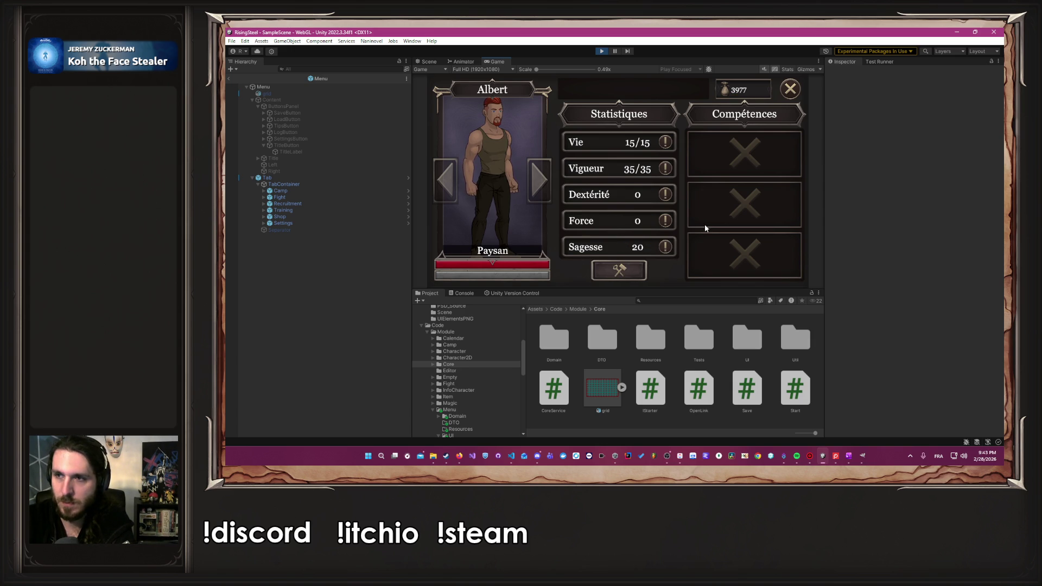
Close Albert's stats panel, go to the Fight section, and enlarge the game preview.
left_click(796, 89)
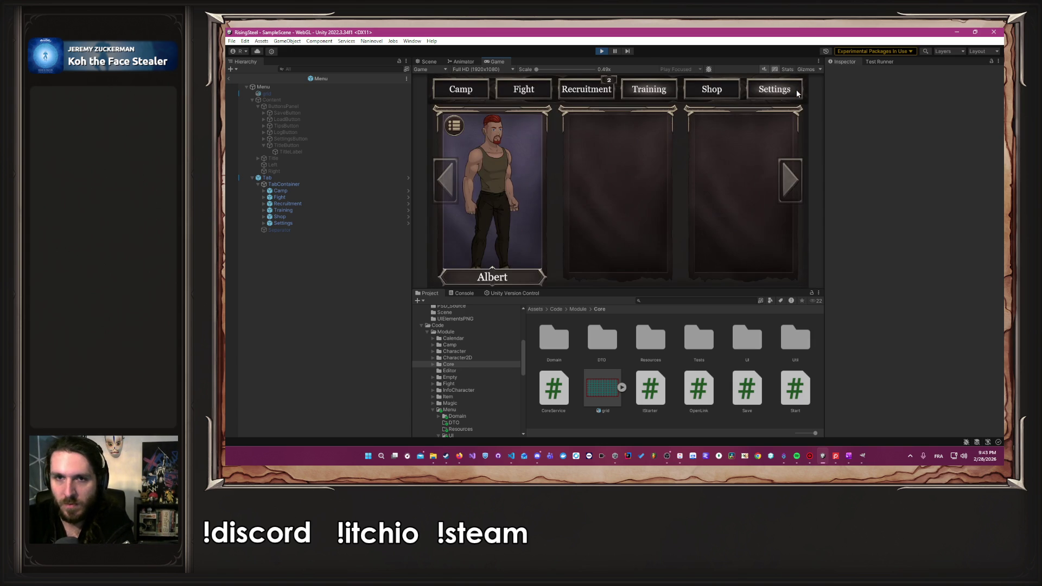
left_click(548, 92)
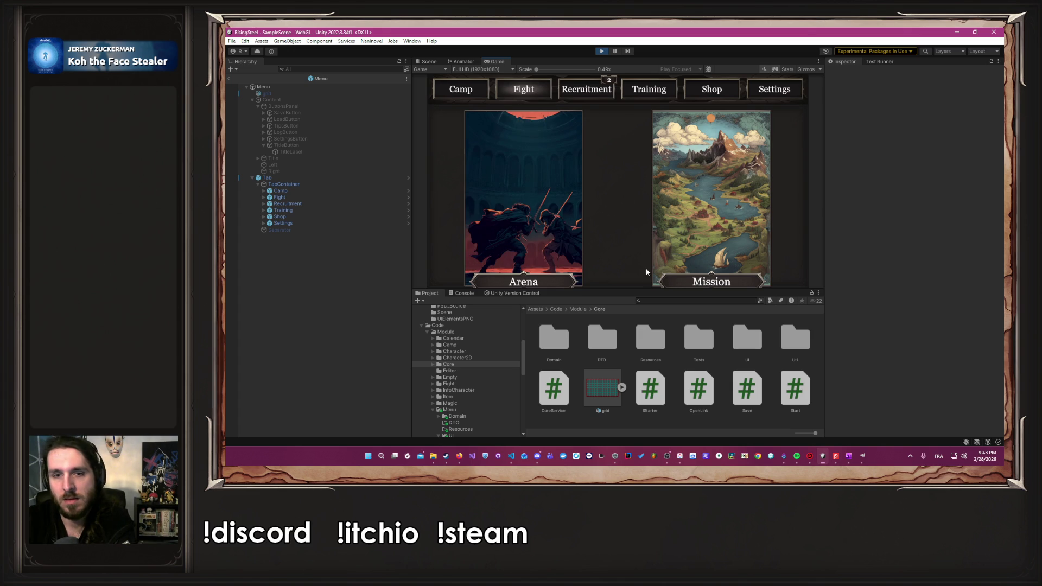
left_click_drag(641, 289, 631, 348)
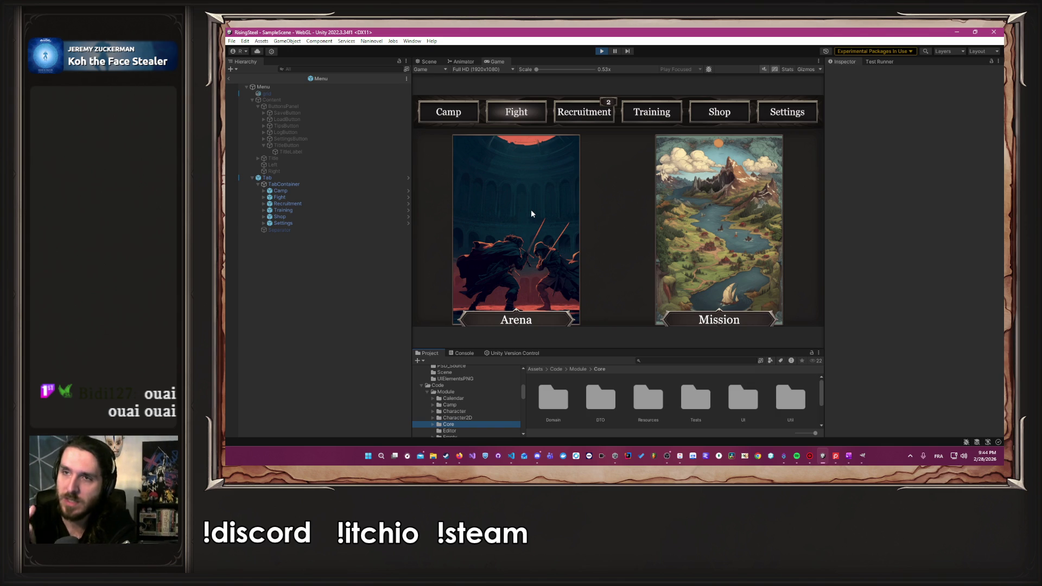
Send Albert on the village defence mission, attack Robin until defeated, and spare him.
left_click(757, 187)
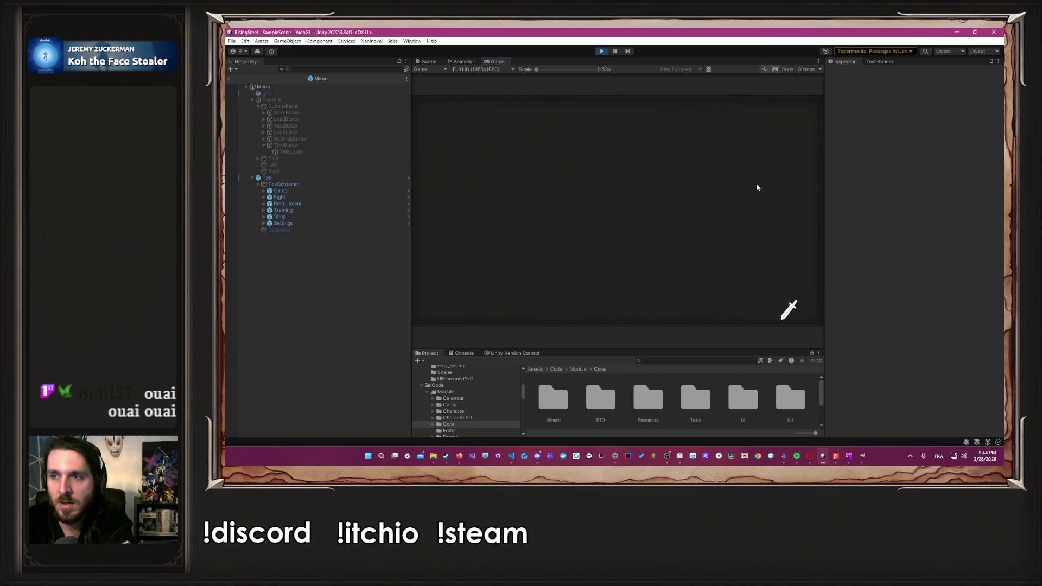
left_click(673, 307)
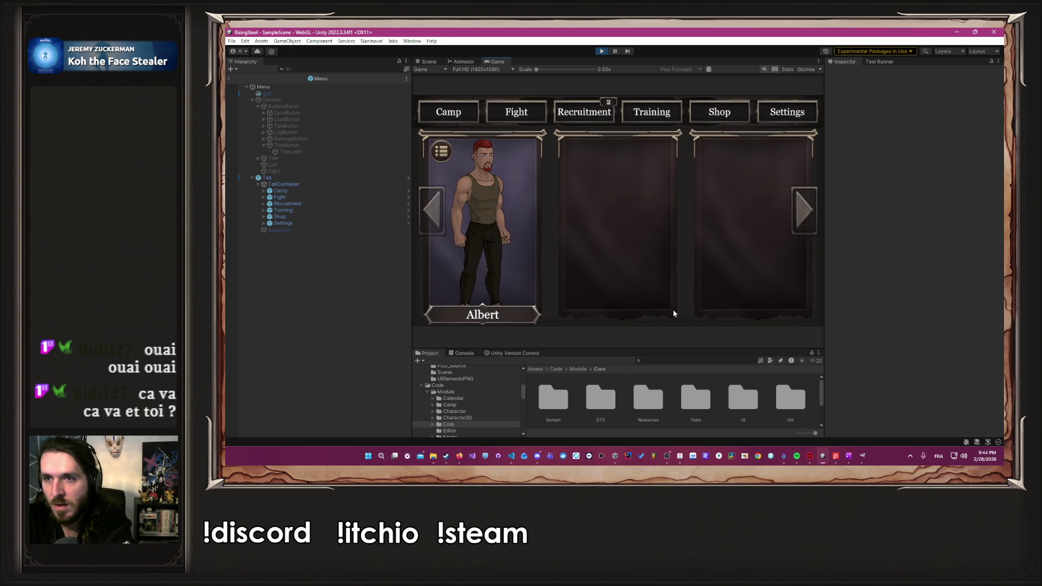
left_click(493, 255)
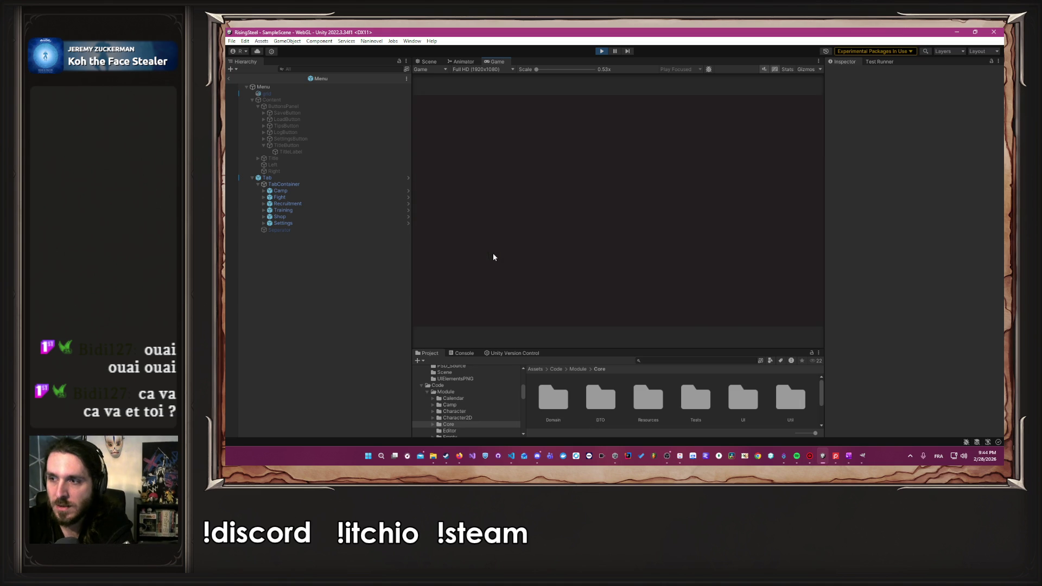
left_click(493, 255)
left_click(493, 253)
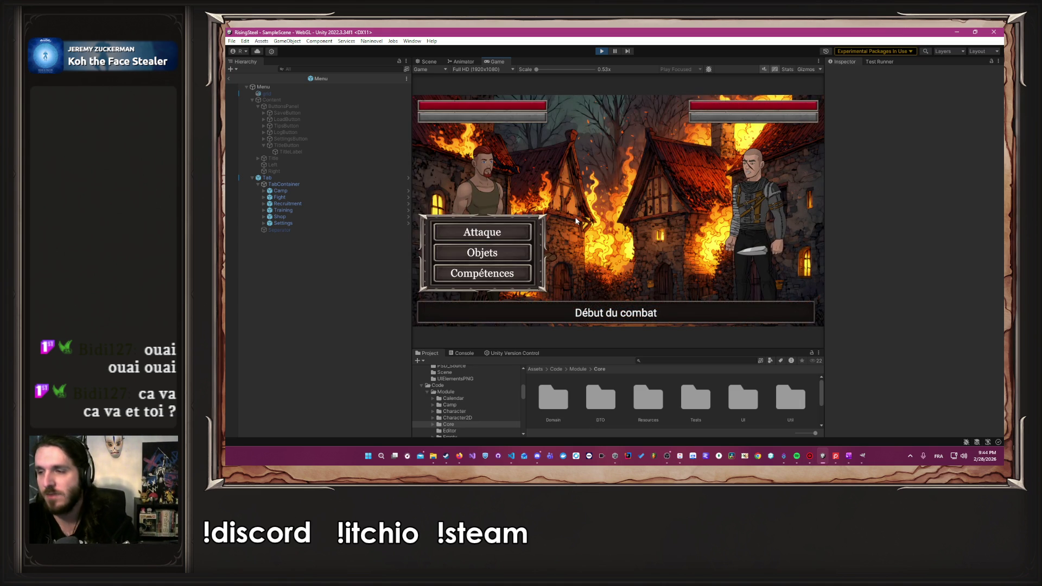
left_click(525, 224)
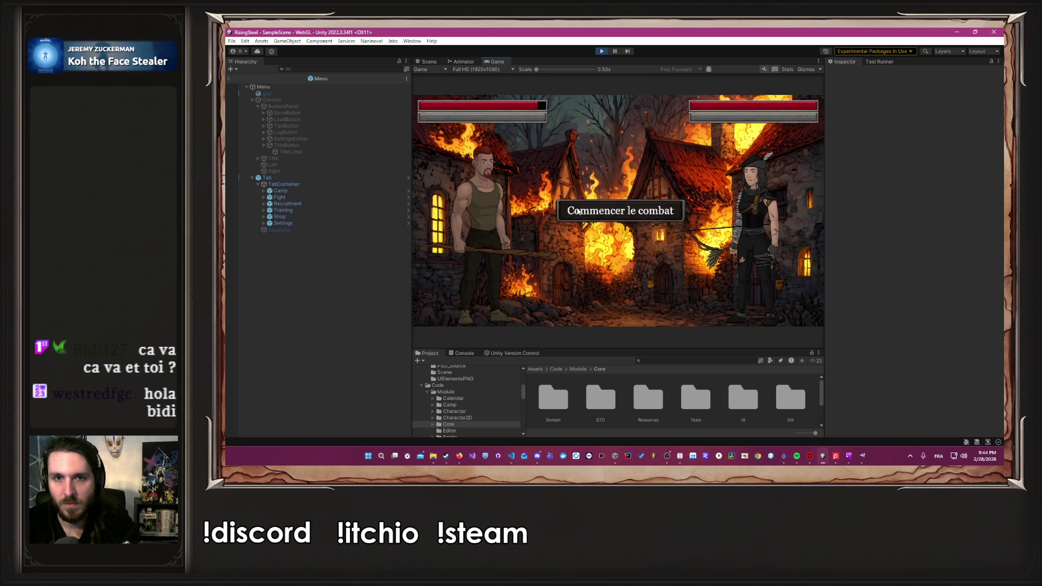
left_click(519, 234)
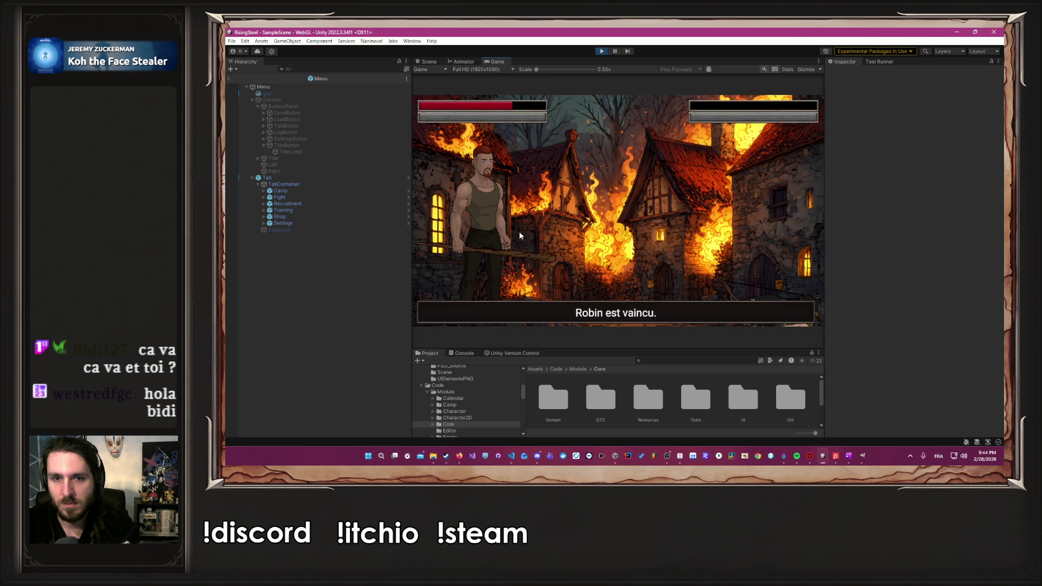
left_click(662, 161)
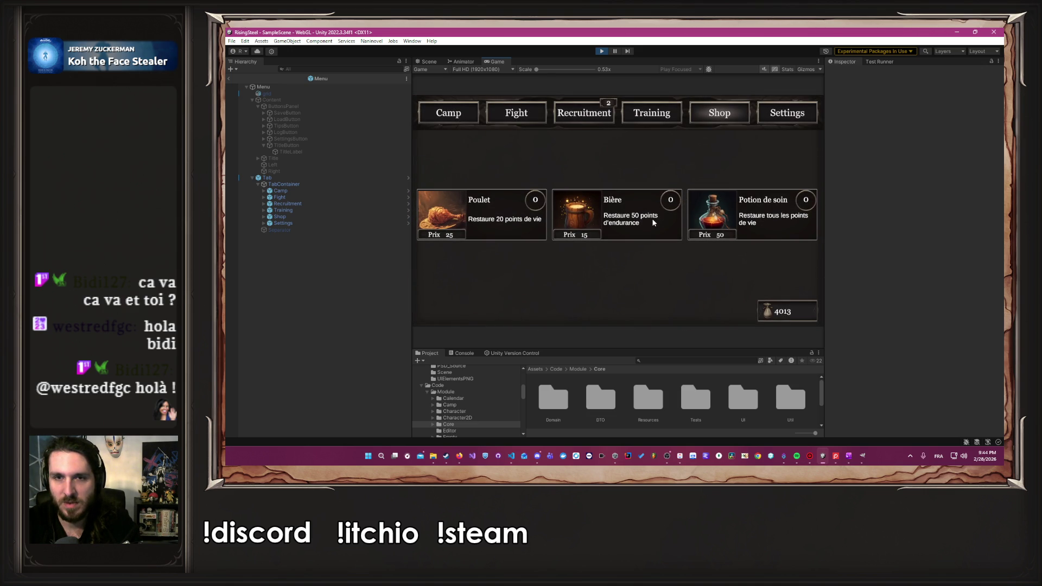
Open Albert's training sheet and promote him to Aspirant.
left_click(632, 119)
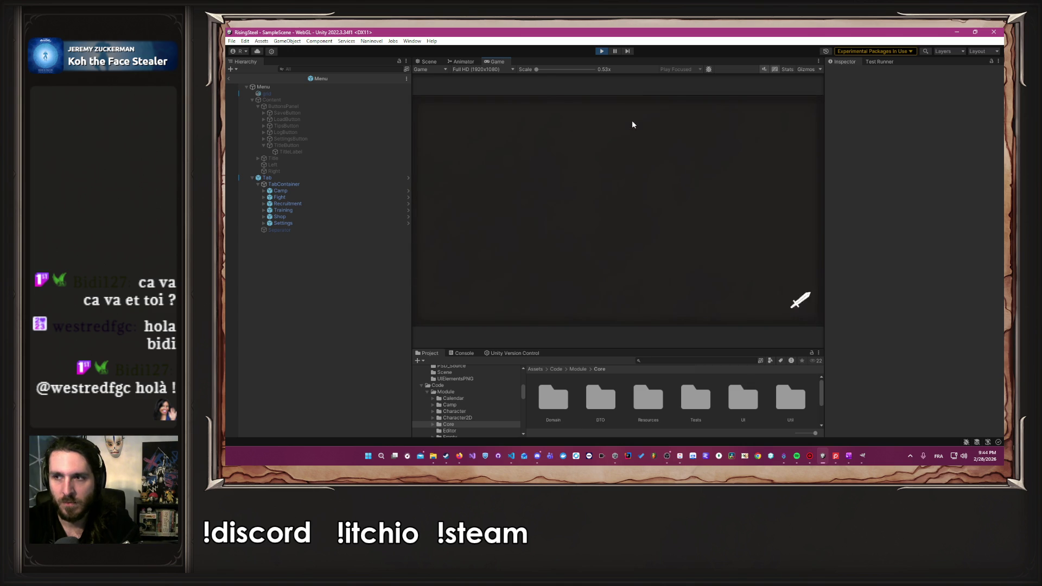
left_click(503, 224)
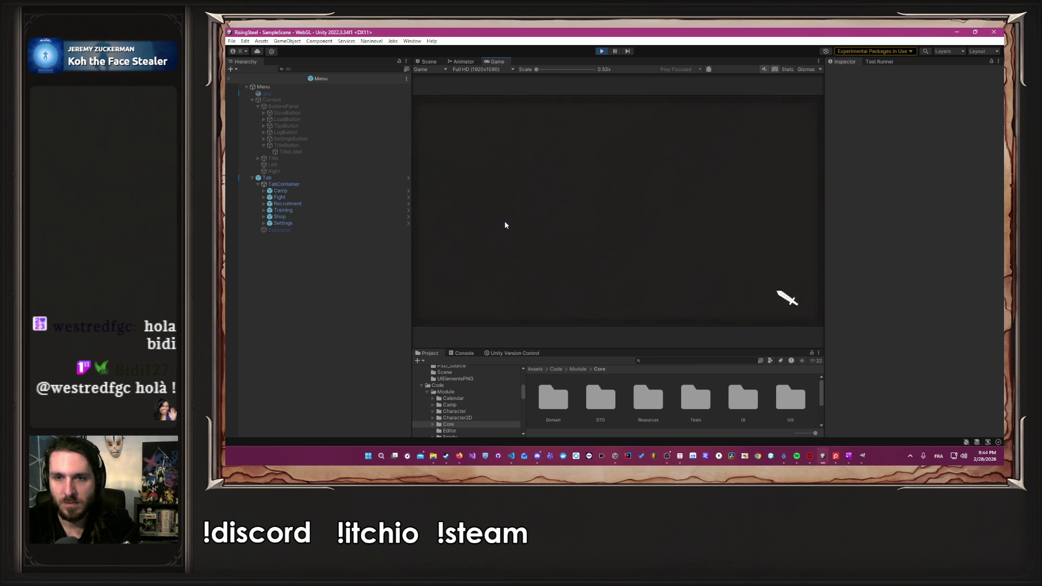
left_click(608, 315)
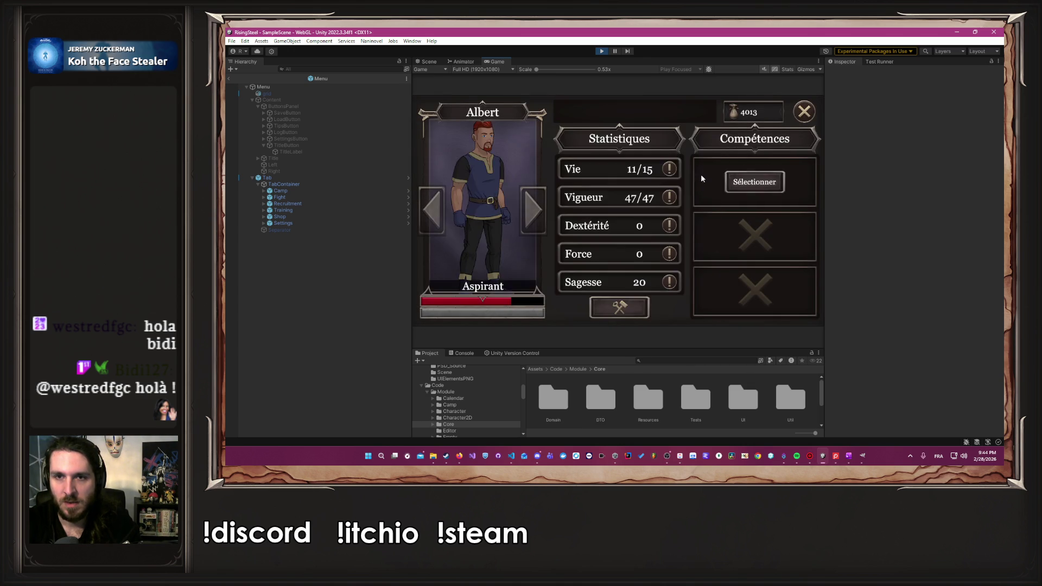
Synthesise fire and earth into Souffre and validate the Étreinte Sulfureuse skill.
left_click(755, 181)
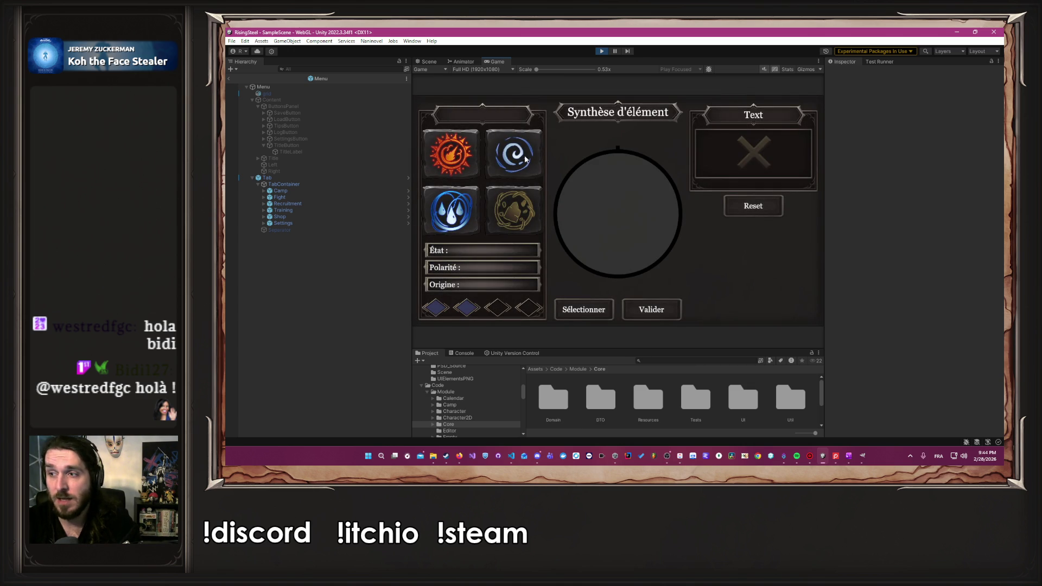
left_click(458, 157)
left_click(491, 156)
left_click(495, 196)
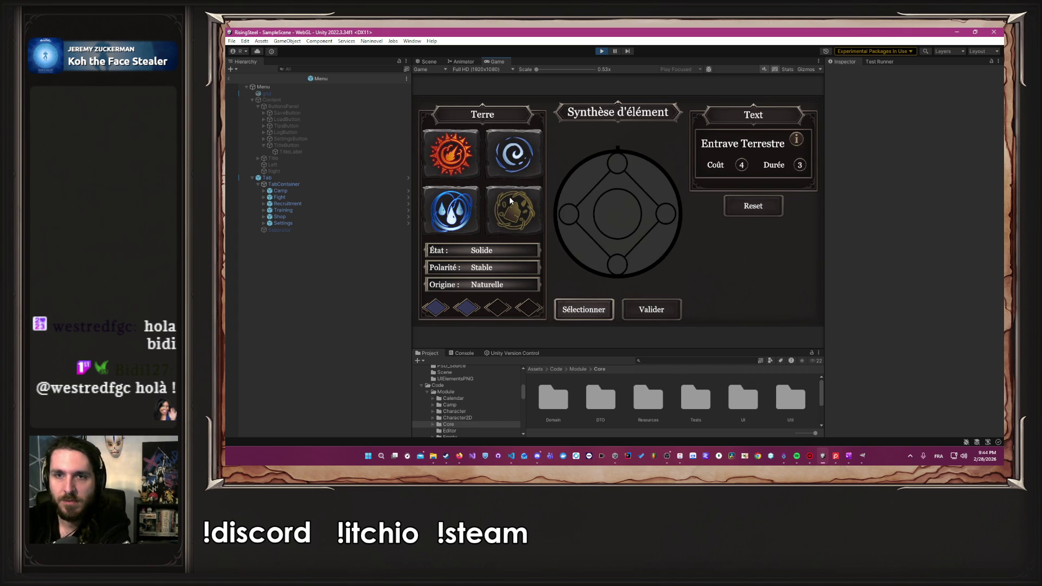
left_click(454, 211)
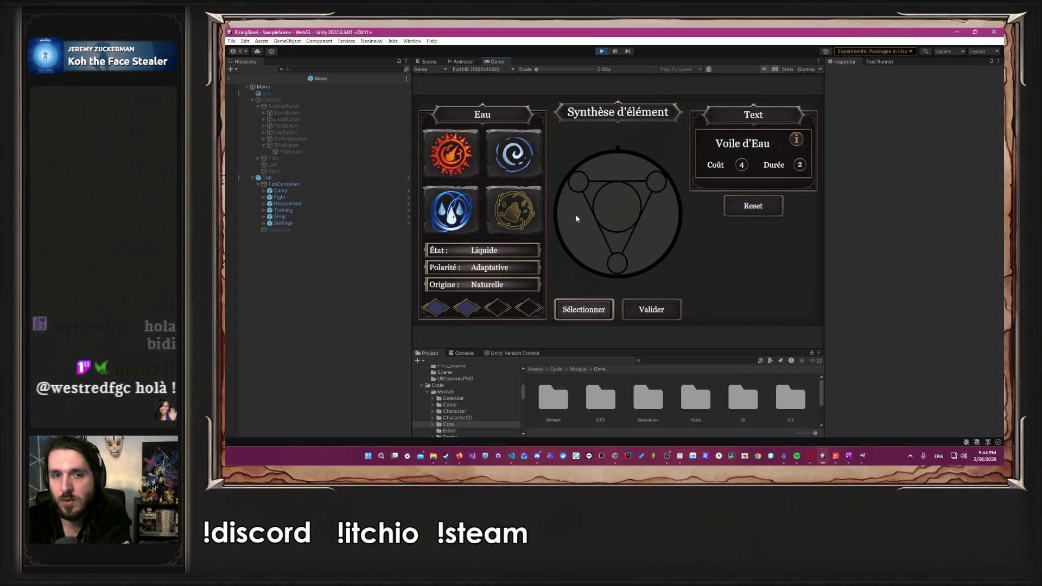
left_click(451, 150)
left_click(584, 309)
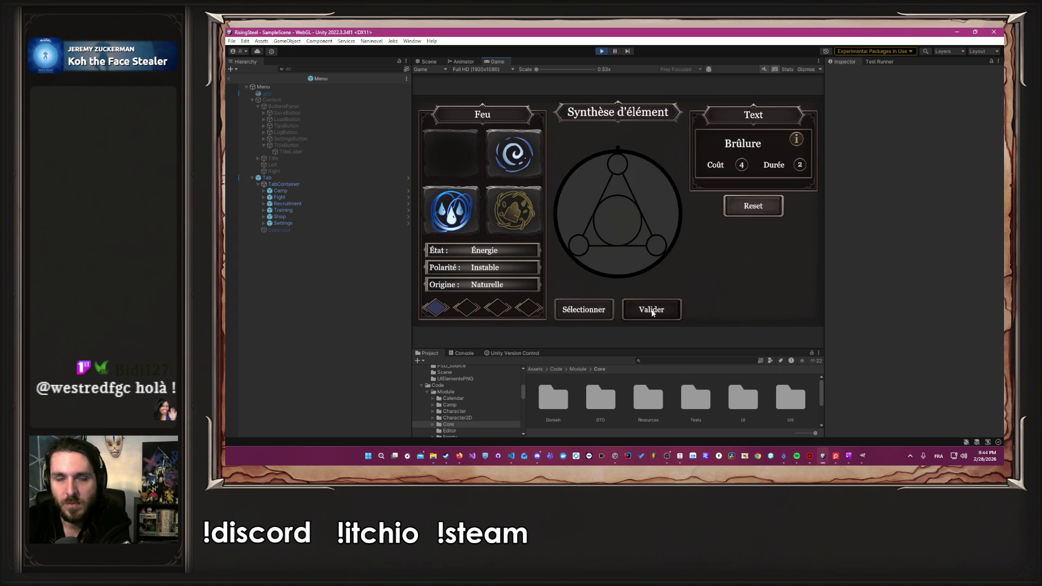
left_click(512, 211)
mouse_move(804, 141)
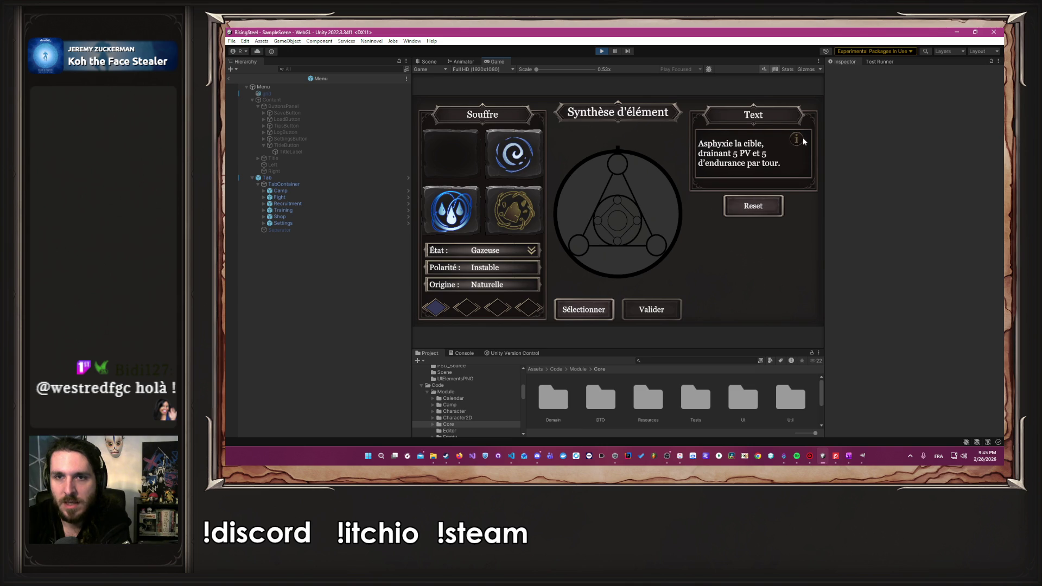
left_click(641, 312)
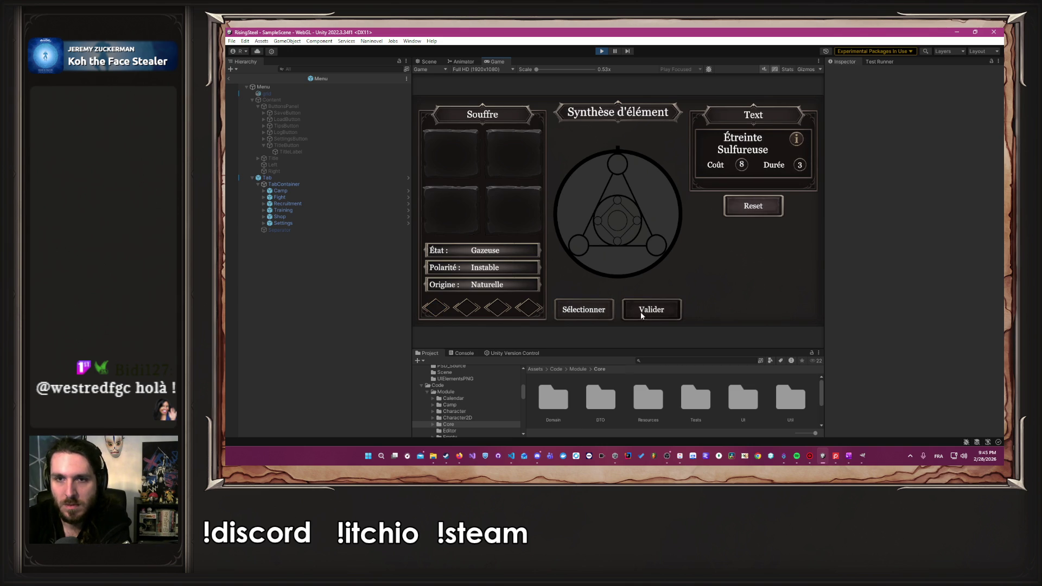
left_click(804, 111)
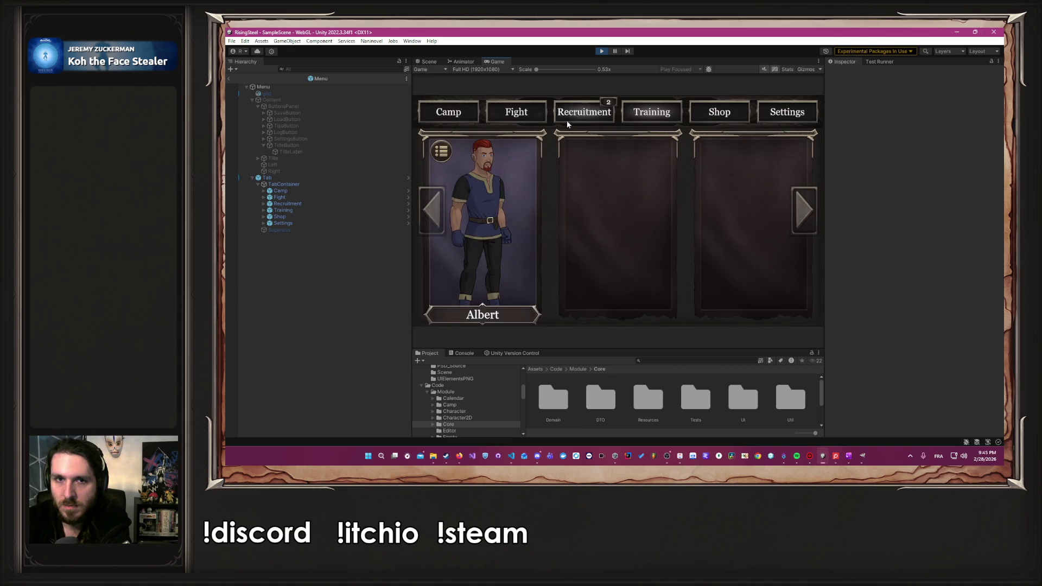
Buy Potion de soin twice, leaving 3513 gold, and check Albert's sheet for Étreinte Sulfureuse.
left_click(513, 184)
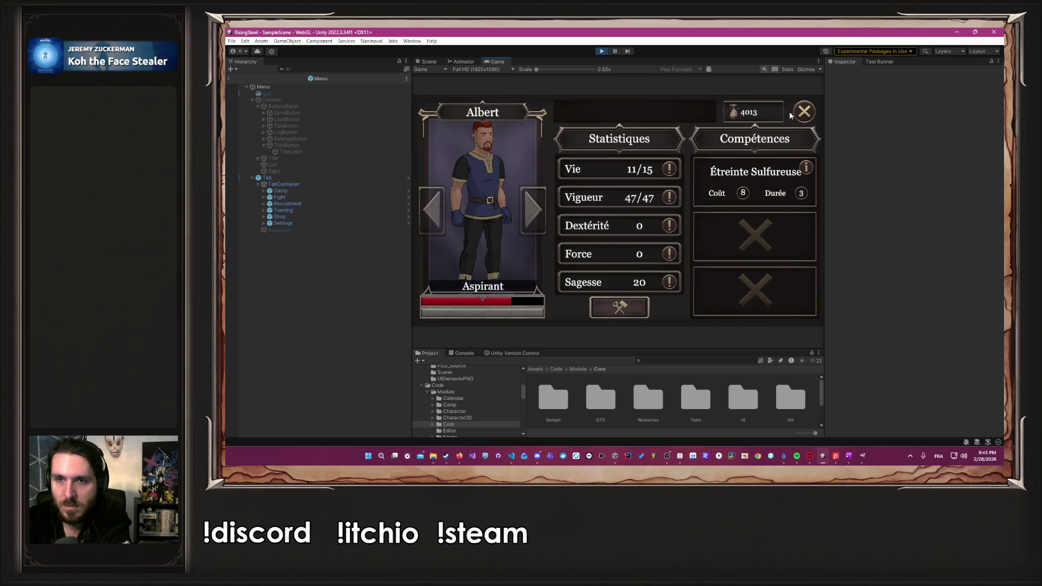
left_click(803, 112)
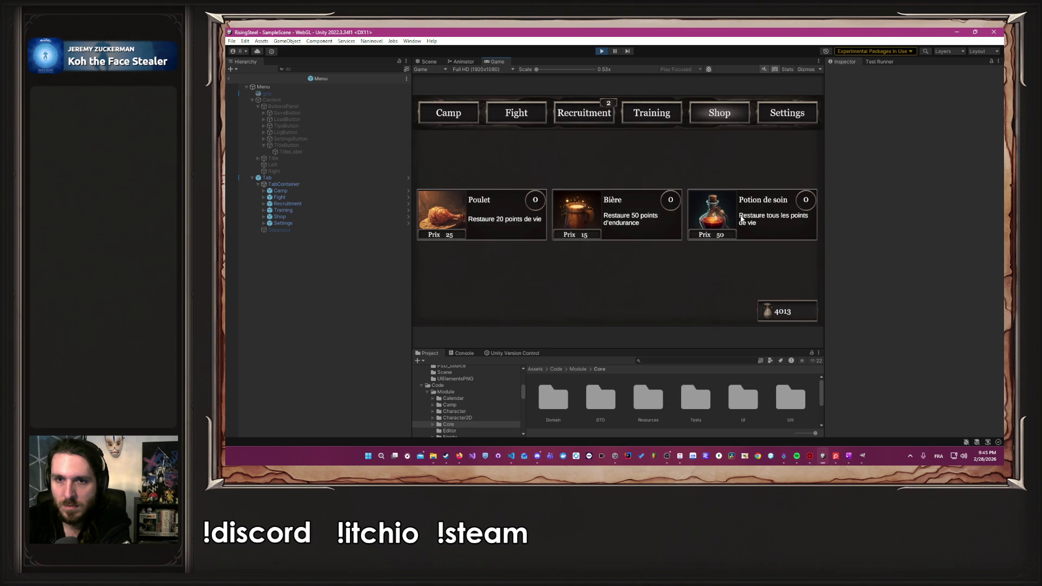
left_click(741, 218)
left_click(741, 218)
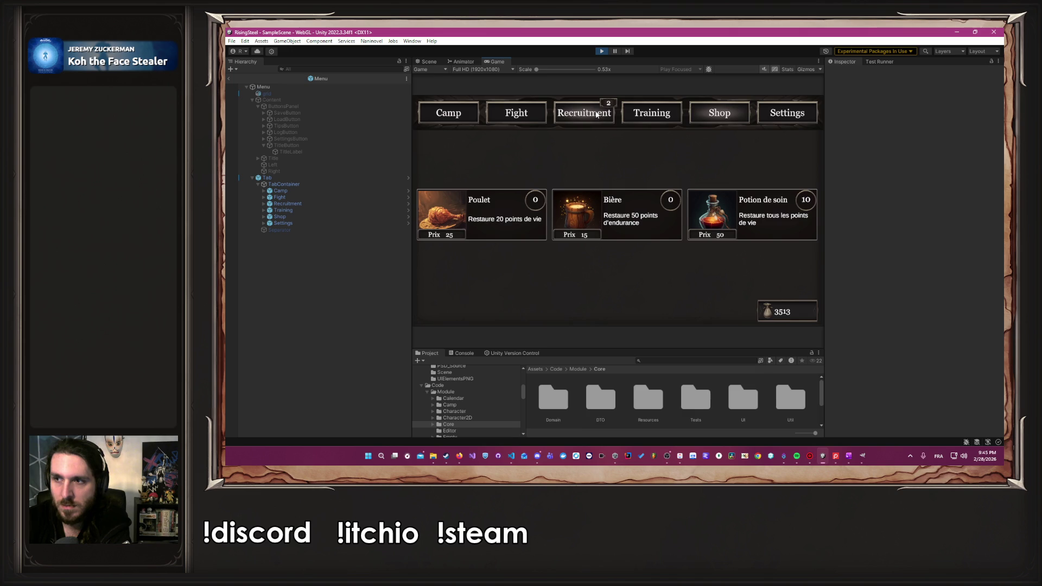
left_click(665, 114)
left_click(470, 227)
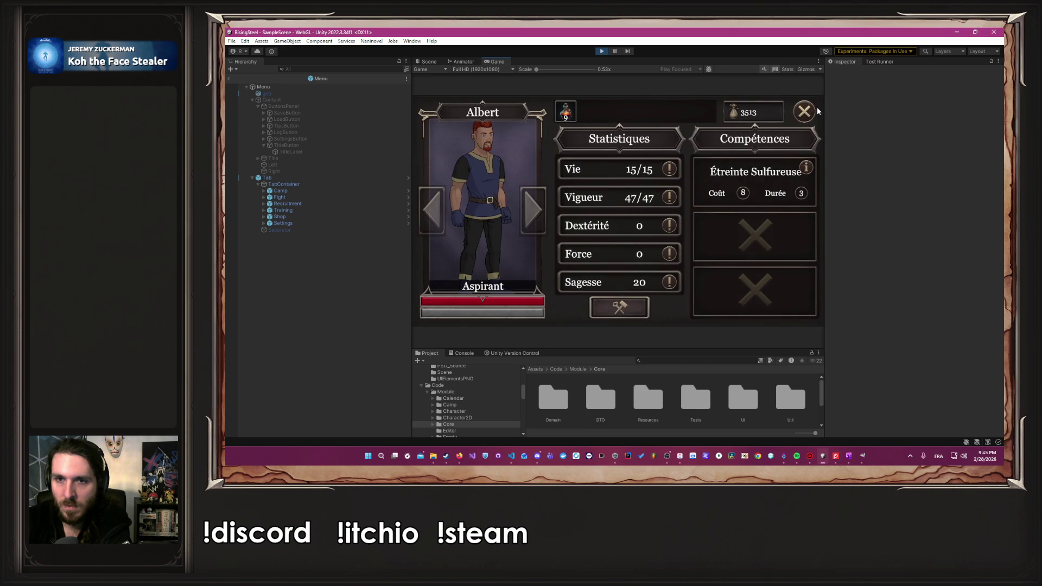
left_click(804, 111)
left_click(514, 114)
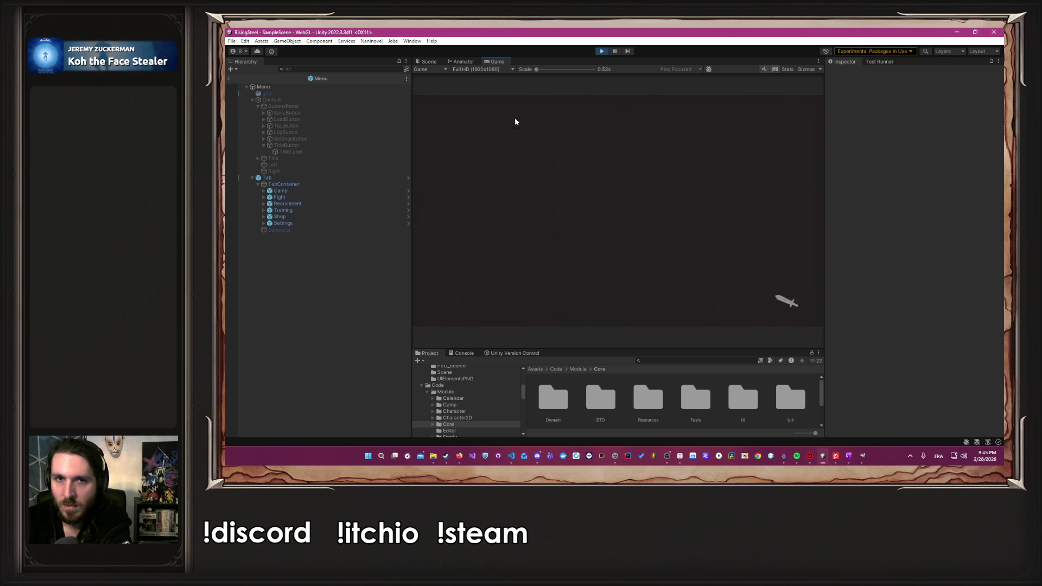
Send Albert into an Arena fight, cast Étreinte Sulfureuse, drink a healing potion, and attack Durin.
left_click(543, 205)
left_click(507, 226)
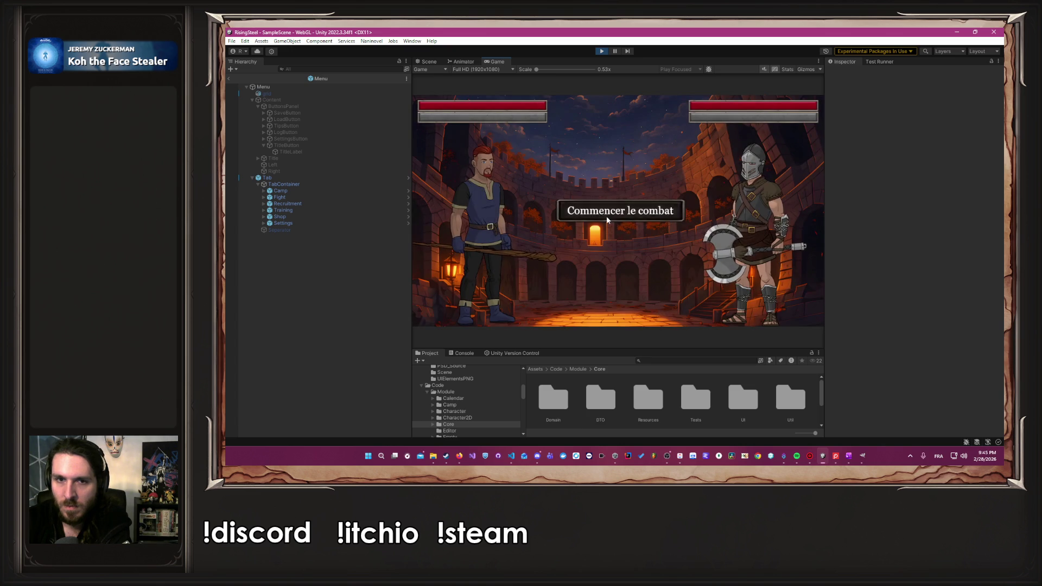
left_click(514, 277)
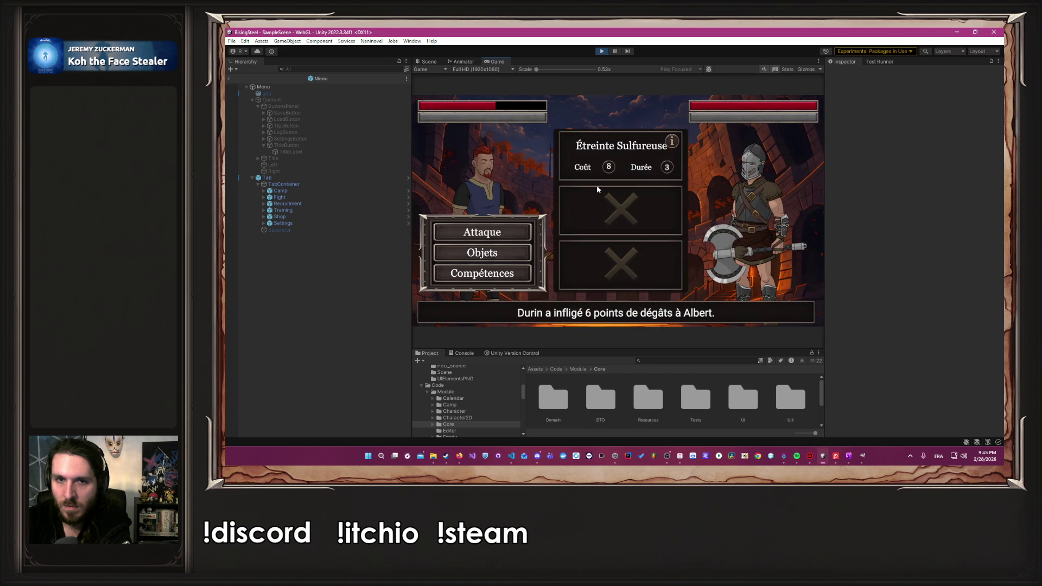
left_click(623, 149)
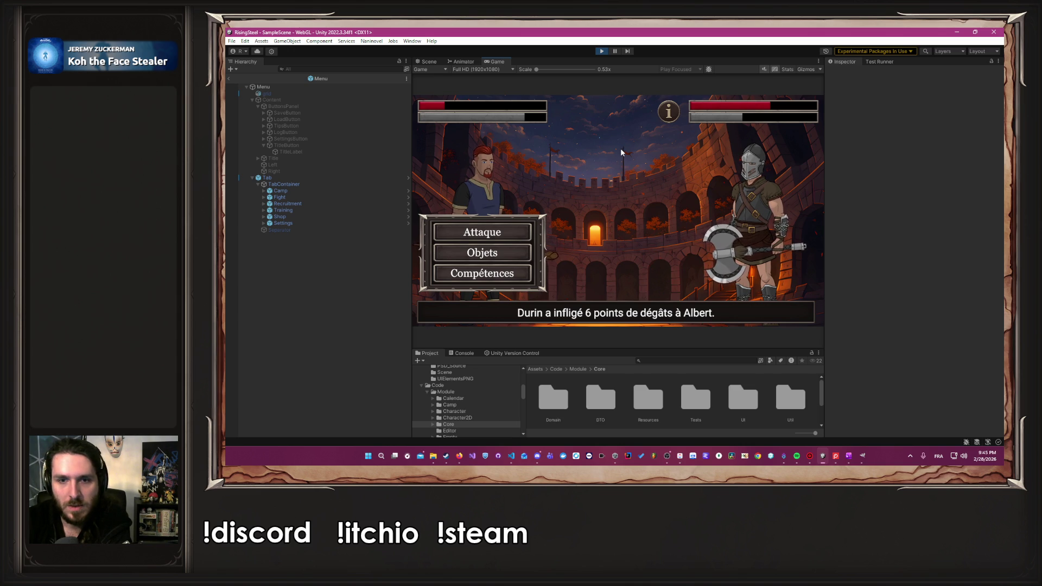
left_click(482, 252)
left_click(649, 194)
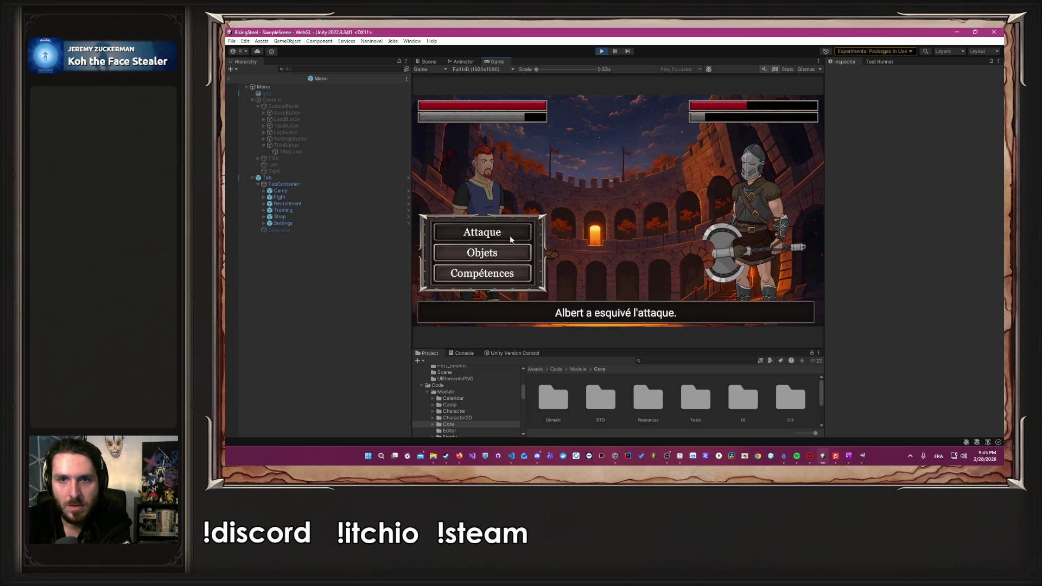
left_click(509, 235)
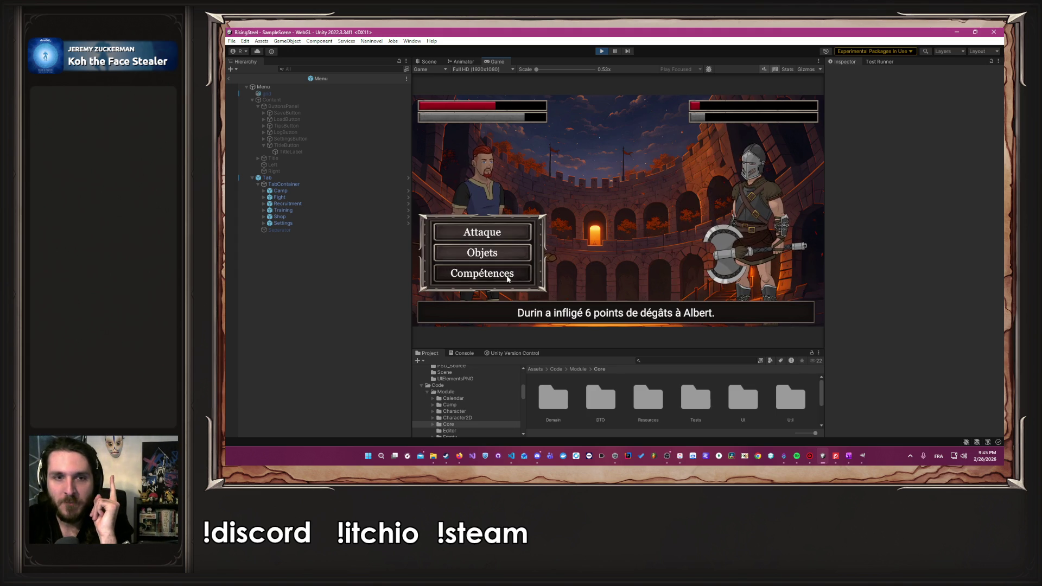
Finish the enemy with Étreinte Sulfureuse, end the fights, and exit Play mode.
left_click(482, 273)
left_click(672, 142)
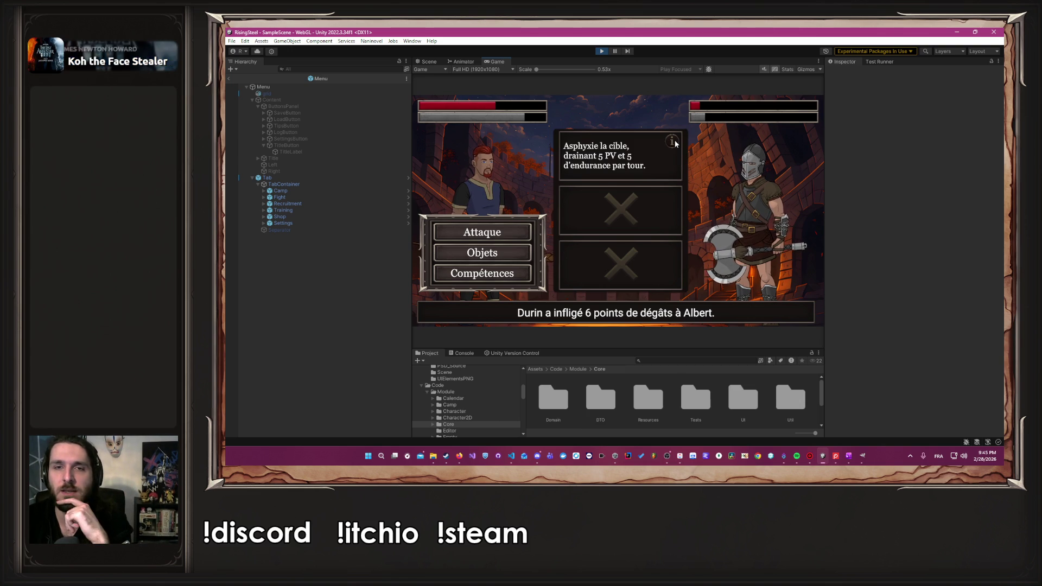
left_click(673, 142)
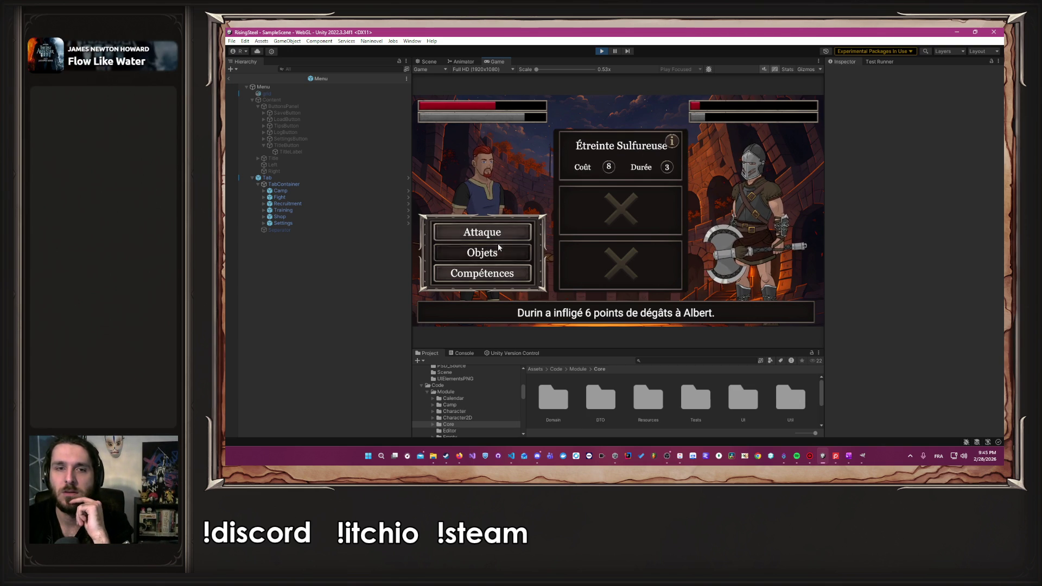
left_click(465, 233)
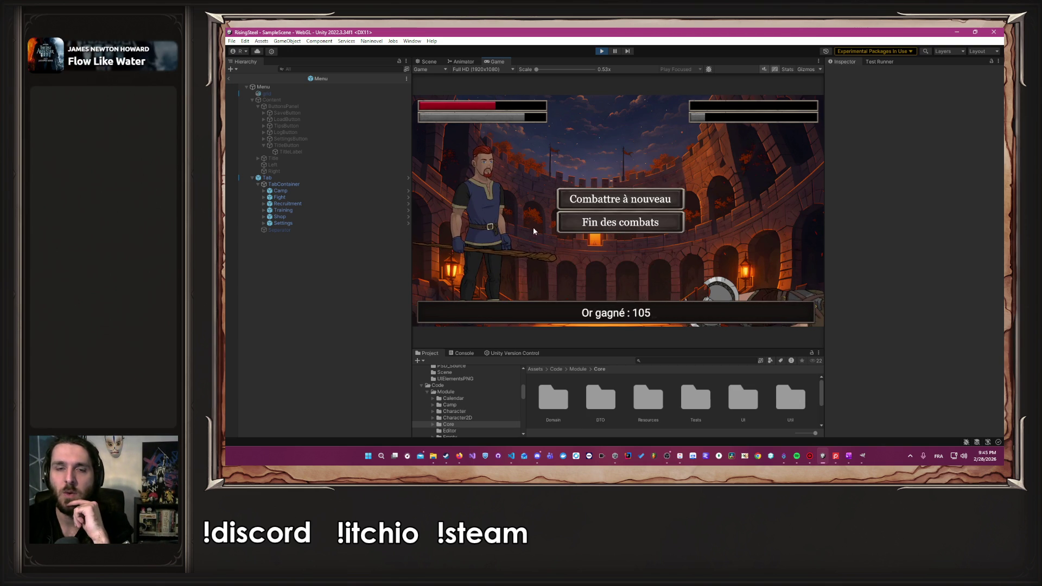
left_click(582, 224)
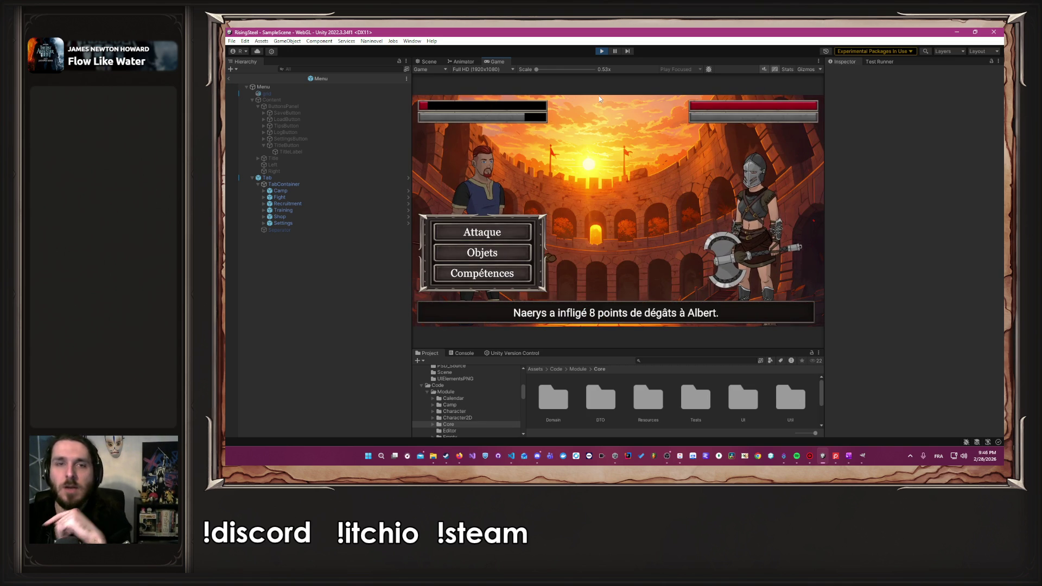
left_click(602, 51)
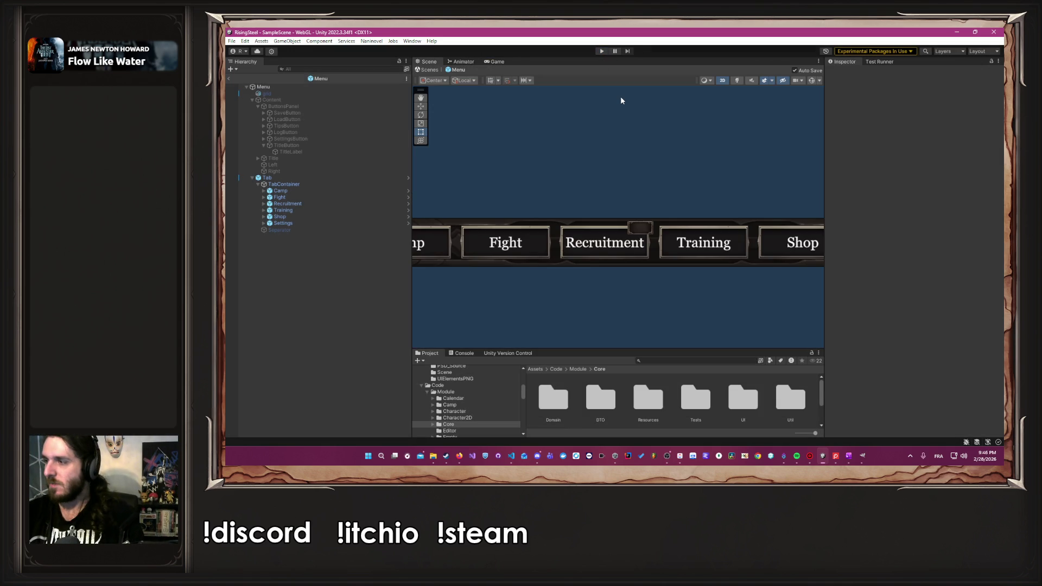
Zoom out to see the six-tab bar, enlarge the Project panel, then switch to the YouTube results.
scroll(593, 113, "down", 5)
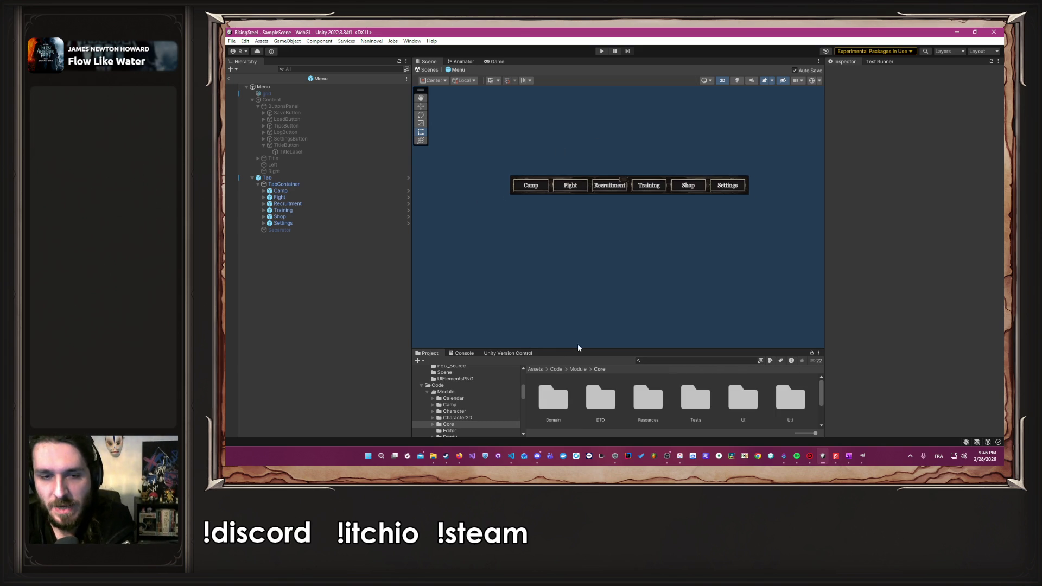
left_click_drag(581, 353, 576, 275)
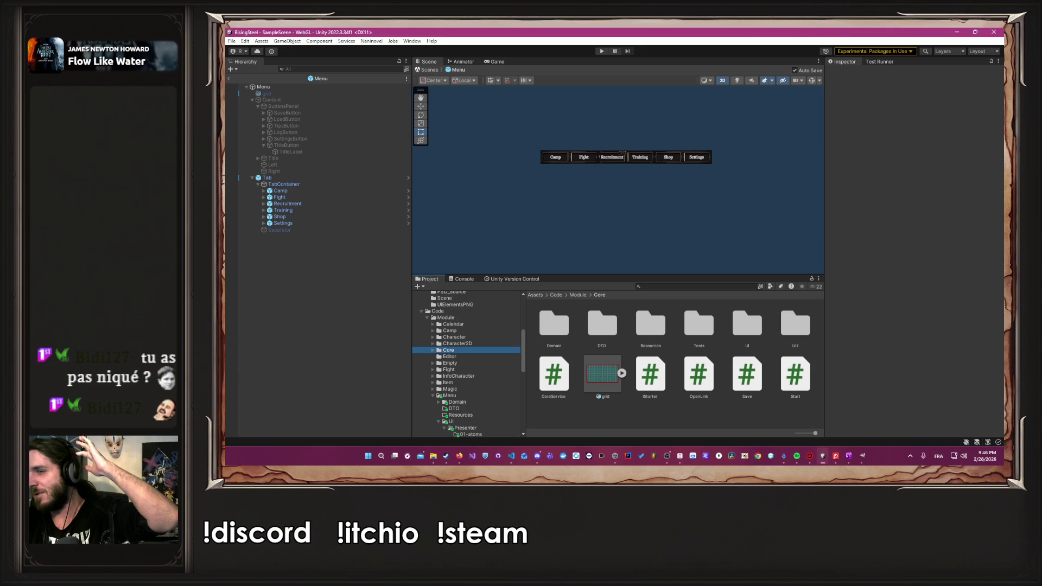
key("alt+Tab")
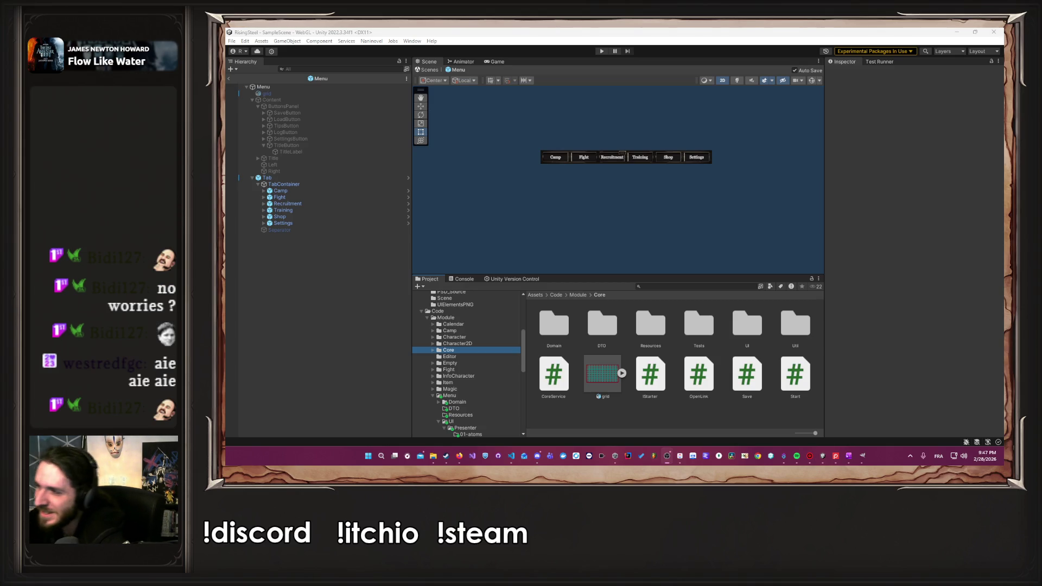
scroll(511, 359, "down", 10)
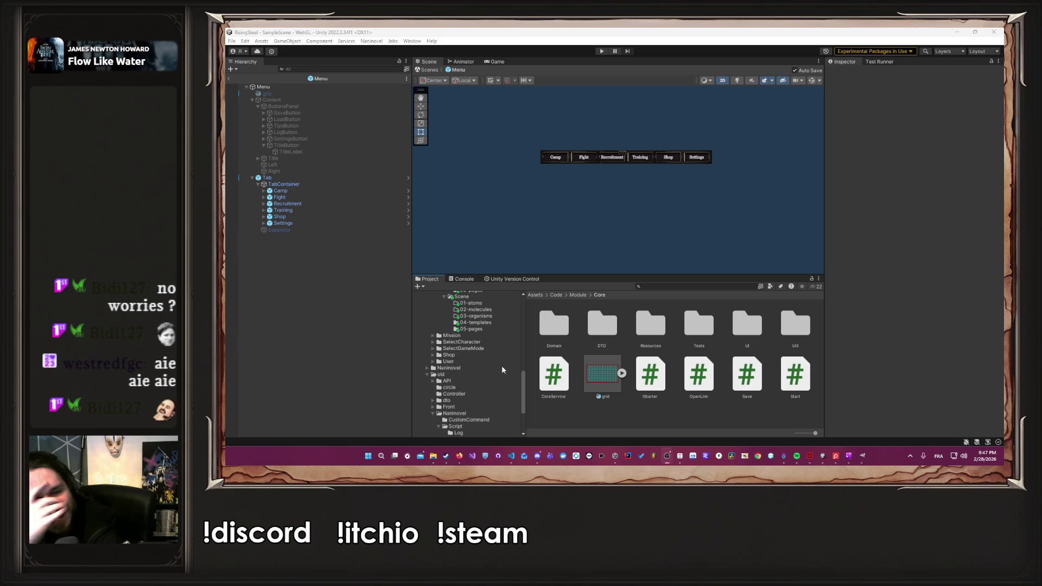
scroll(503, 369, "up", 3)
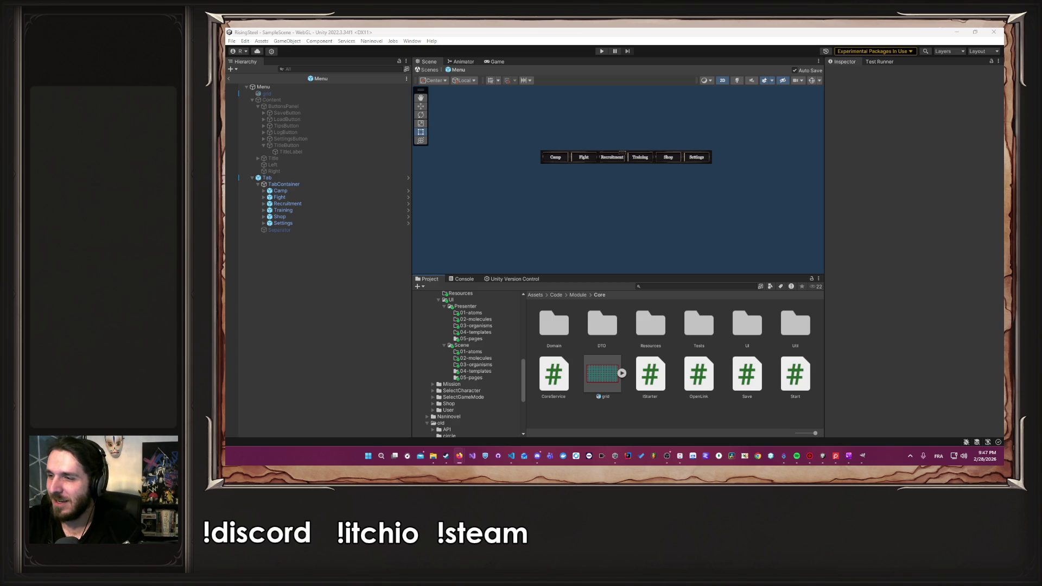
key("alt+Tab")
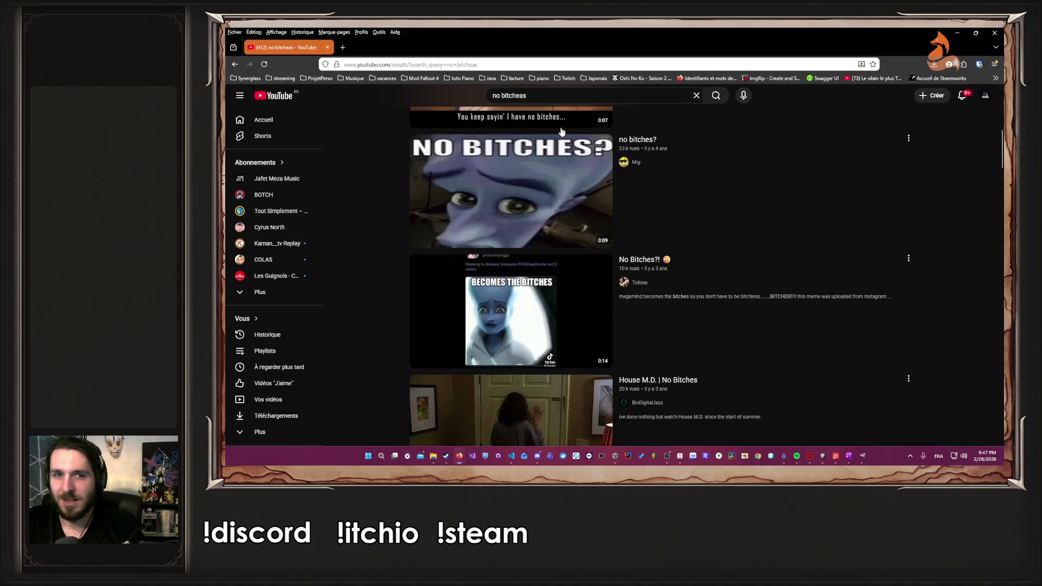
Play the 'no bitches?' meme video, then go back to the search results.
left_click(528, 179)
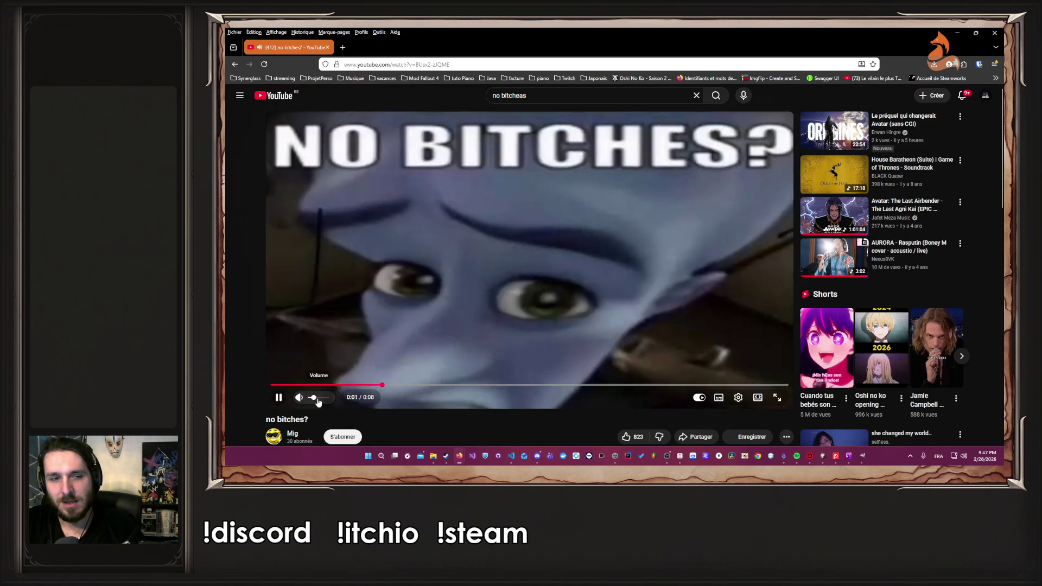
key("alt+Left")
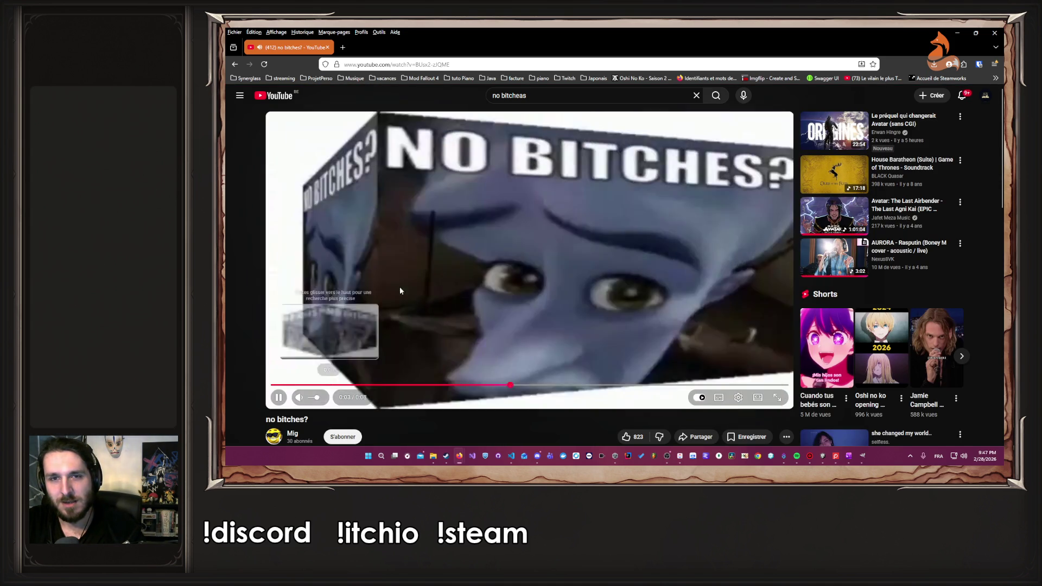
scroll(423, 261, "down", 6)
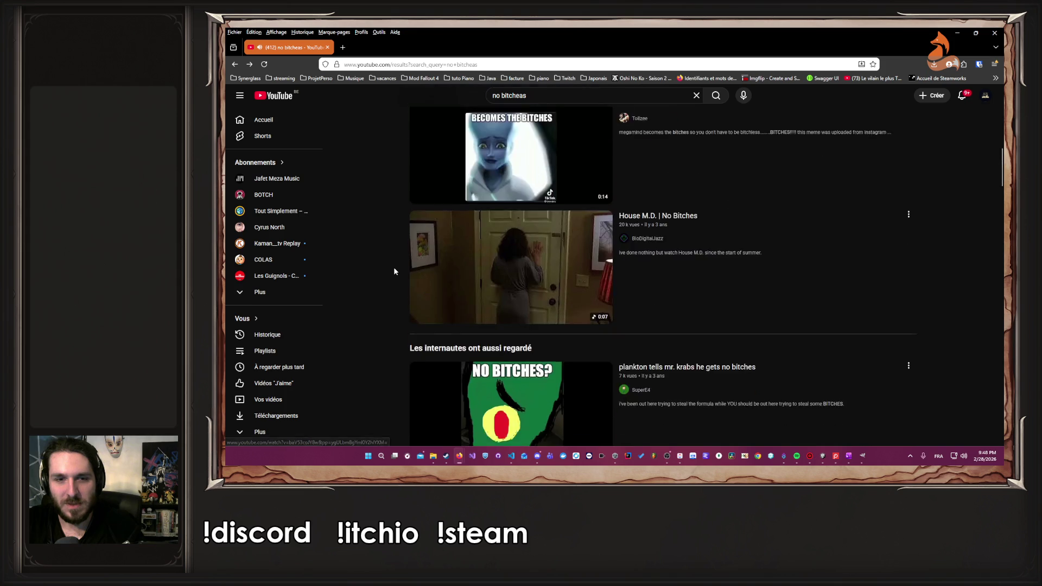
scroll(393, 271, "up", 10)
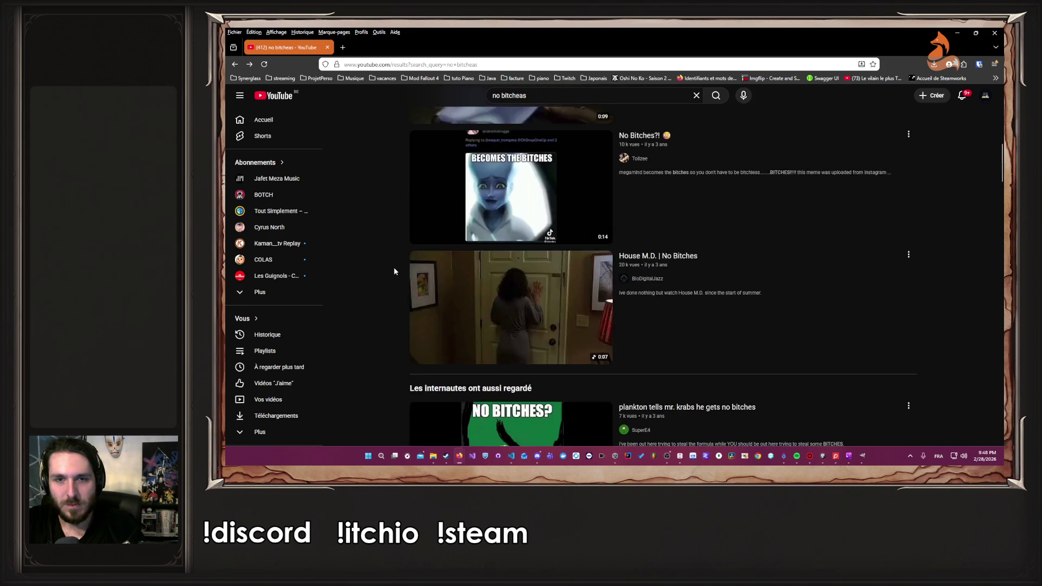
scroll(403, 279, "up", 3)
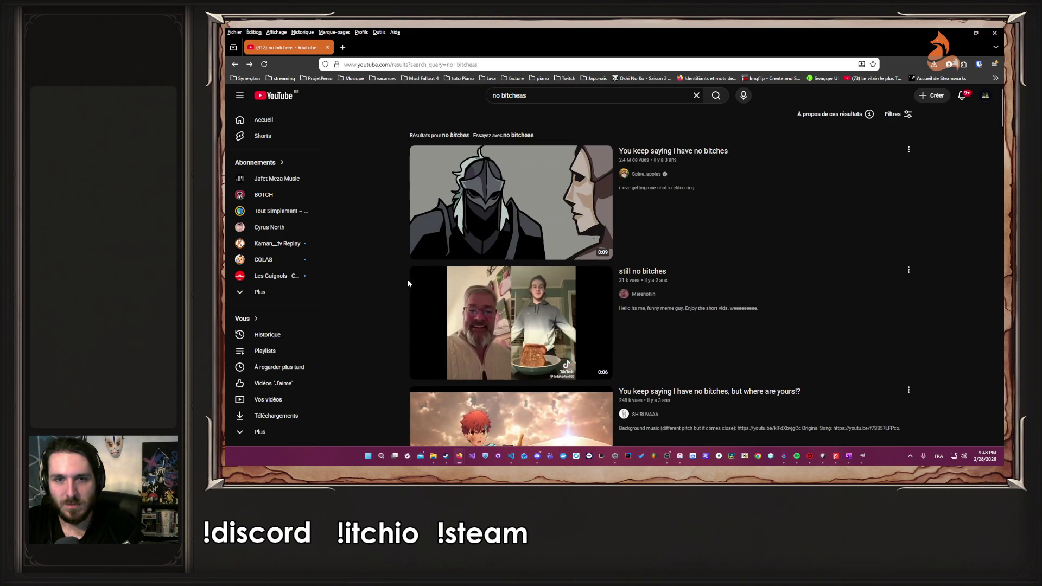
Open the 'You keep saying i have no bitches' video, pause it, and return to Unity.
left_click(539, 196)
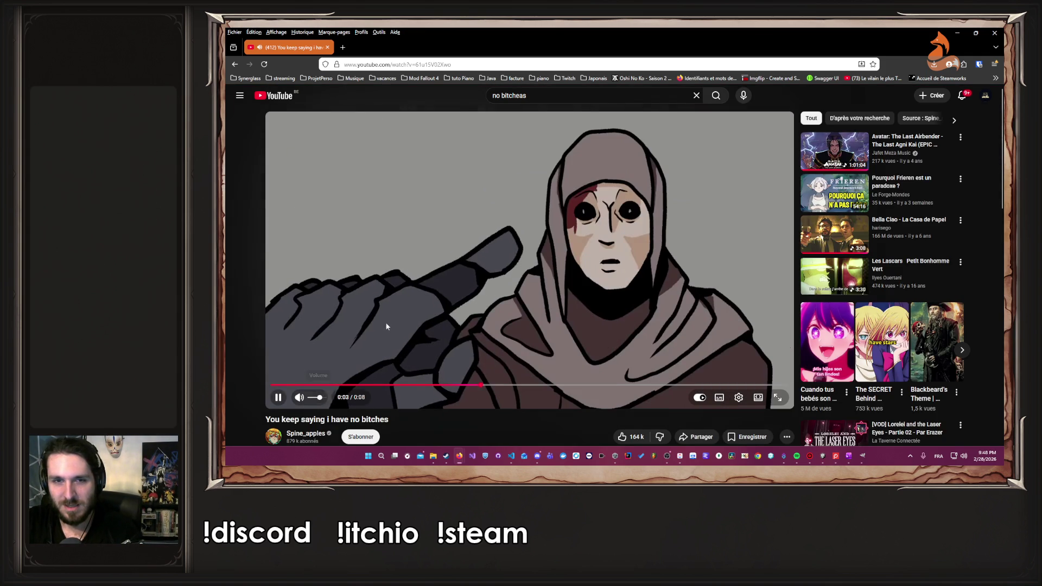
left_click(455, 280)
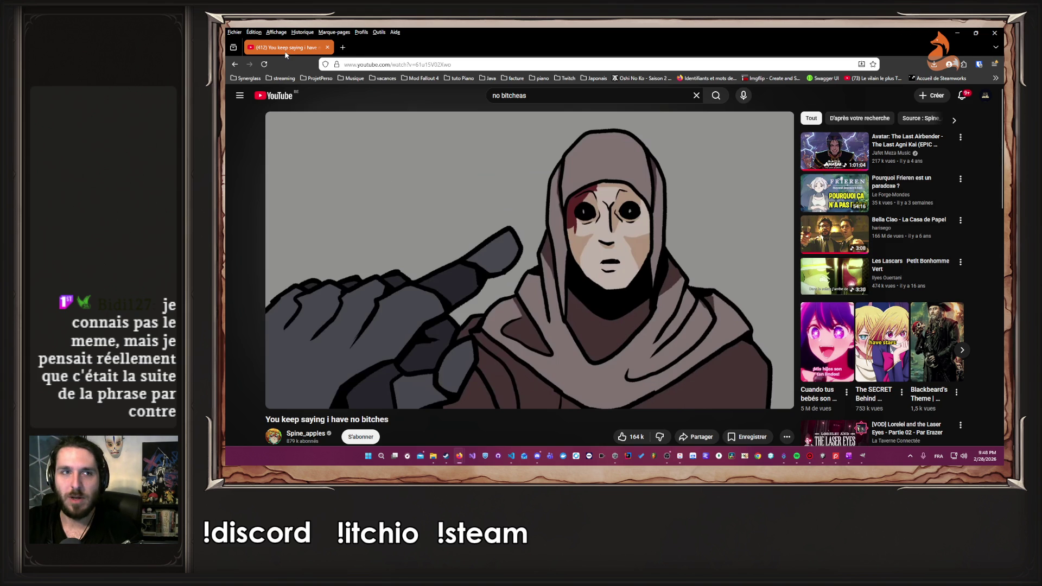
key("alt+Tab")
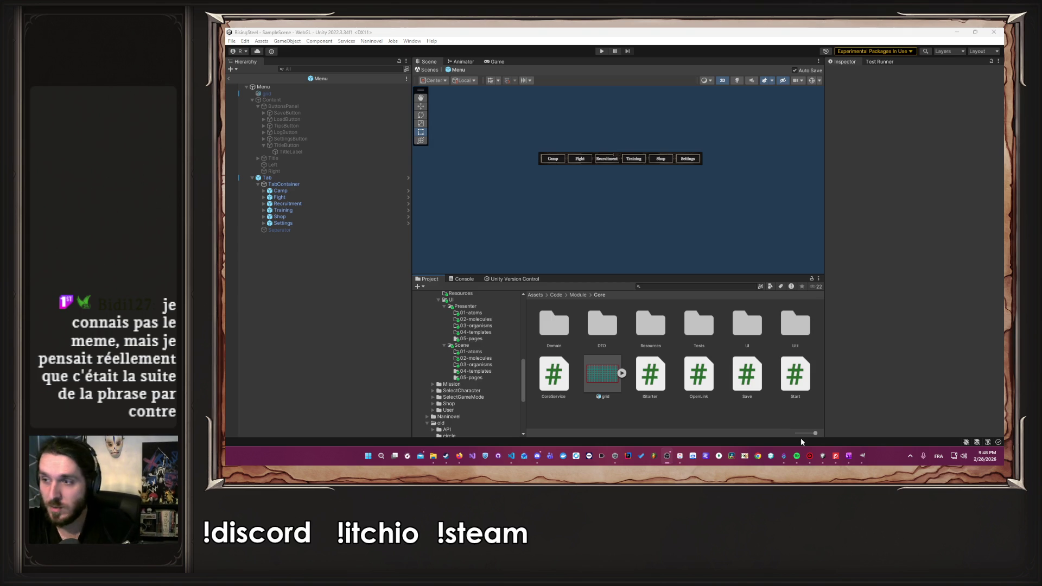
Browse SelectGameMode > UI > Scene > 05-pages and open the SelectGameMode prefab for editing.
scroll(517, 345, "up", 10)
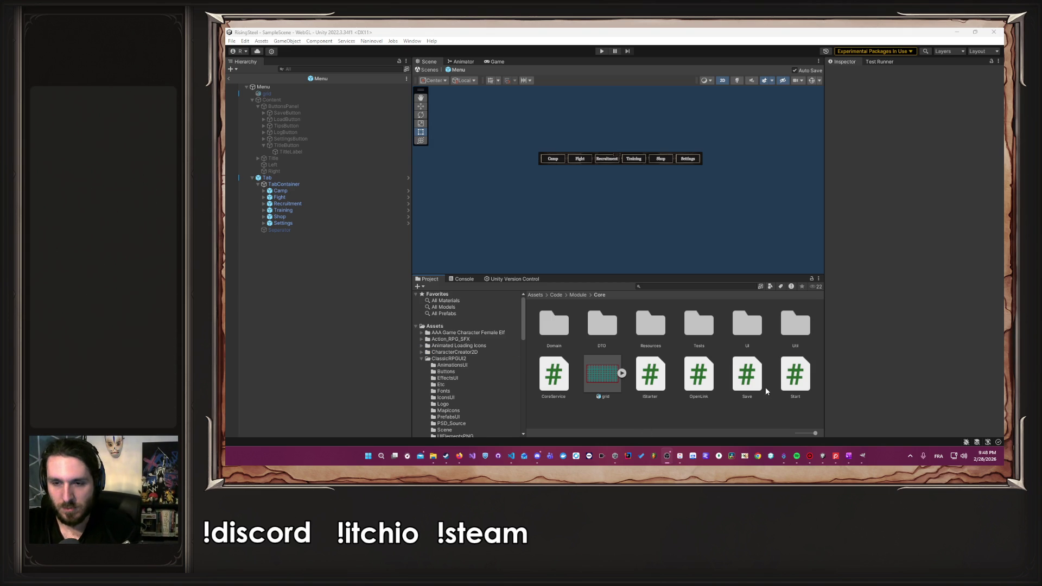
scroll(464, 376, "down", 5)
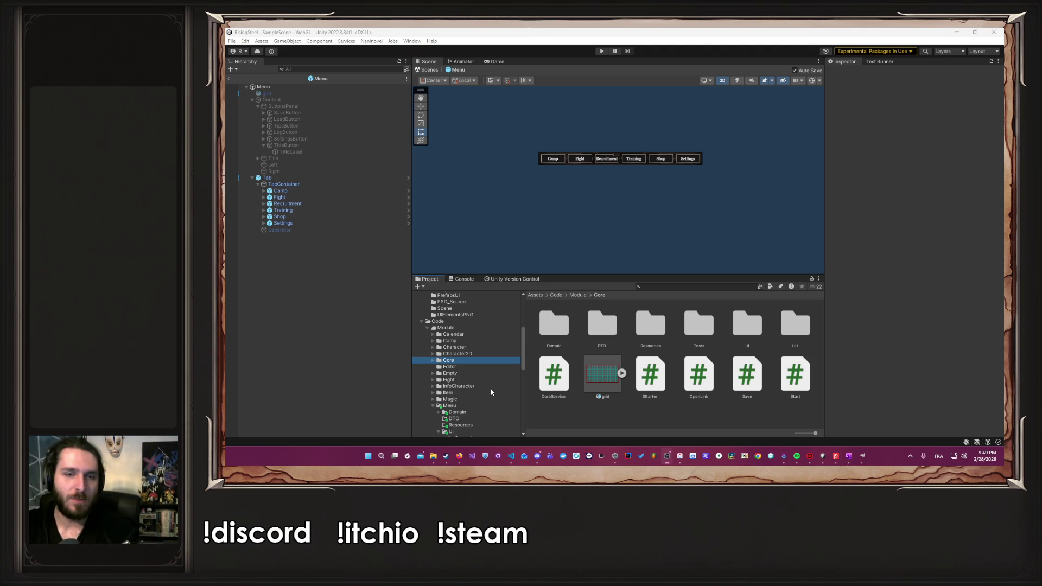
scroll(491, 387, "up", 5)
scroll(510, 388, "down", 5)
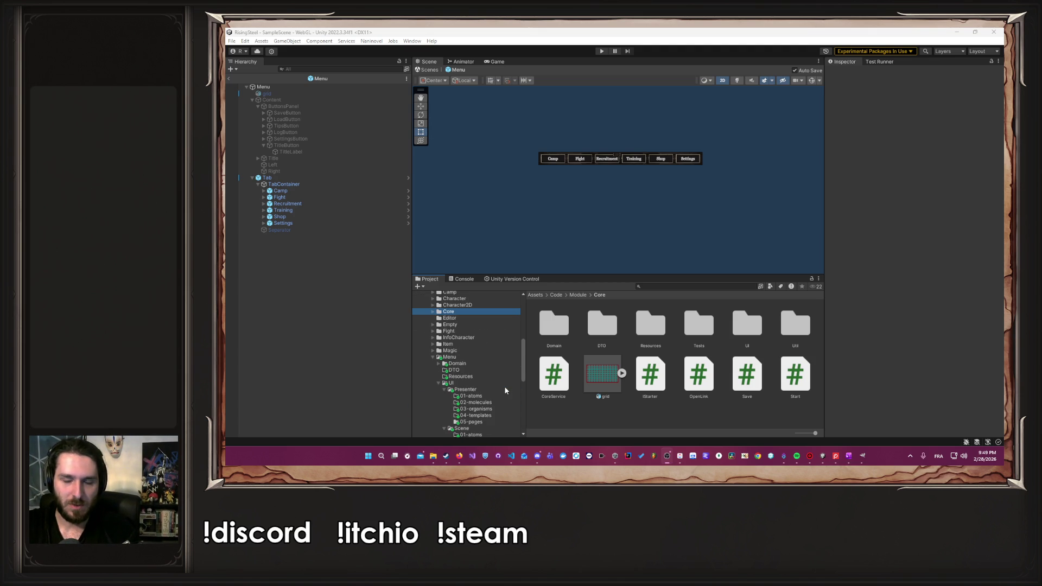
scroll(506, 388, "down", 5)
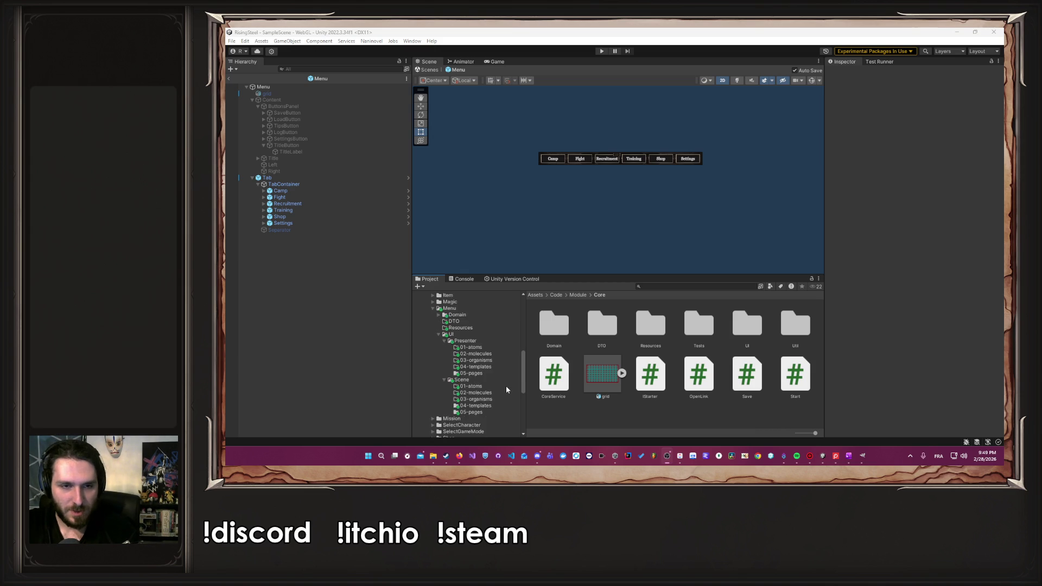
left_click(488, 383)
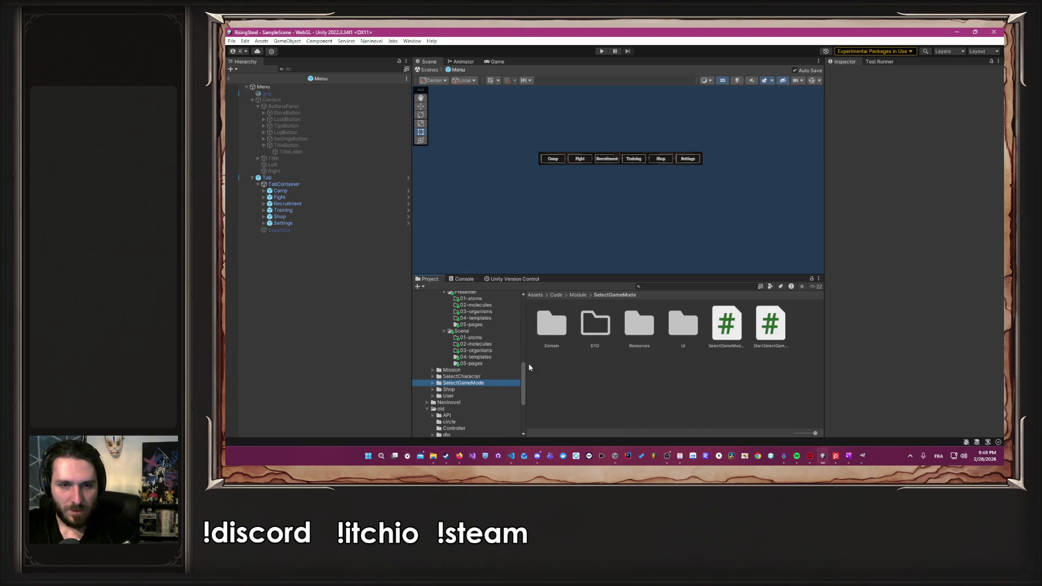
double_click(692, 321)
left_click(596, 328)
double_click(595, 328)
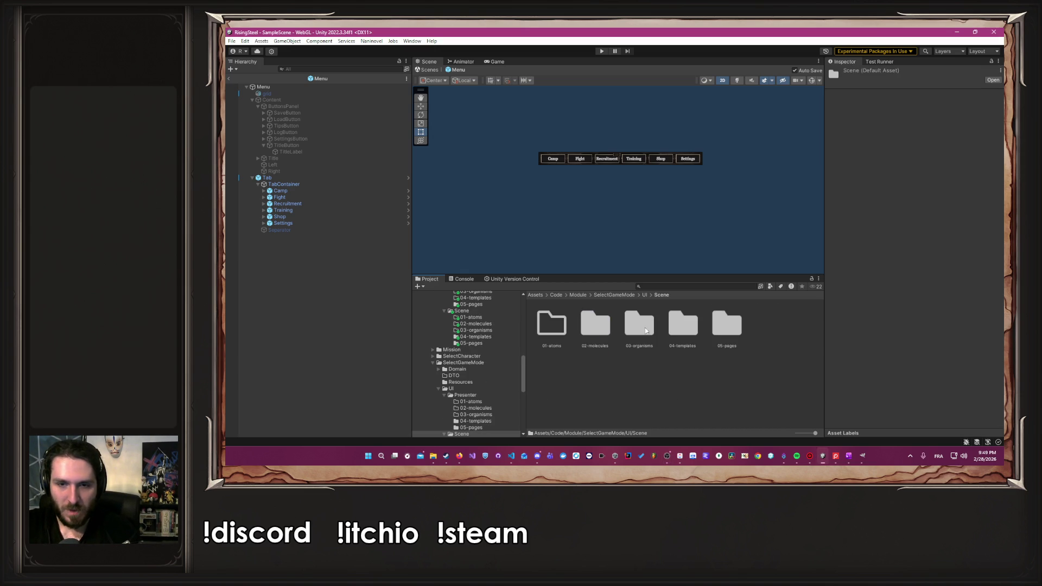
double_click(726, 326)
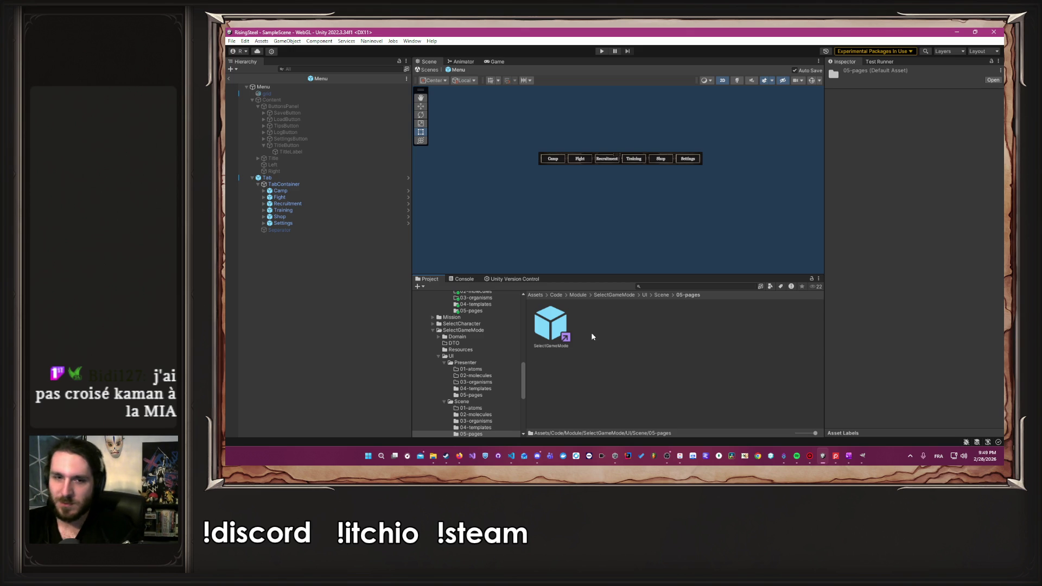
double_click(566, 329)
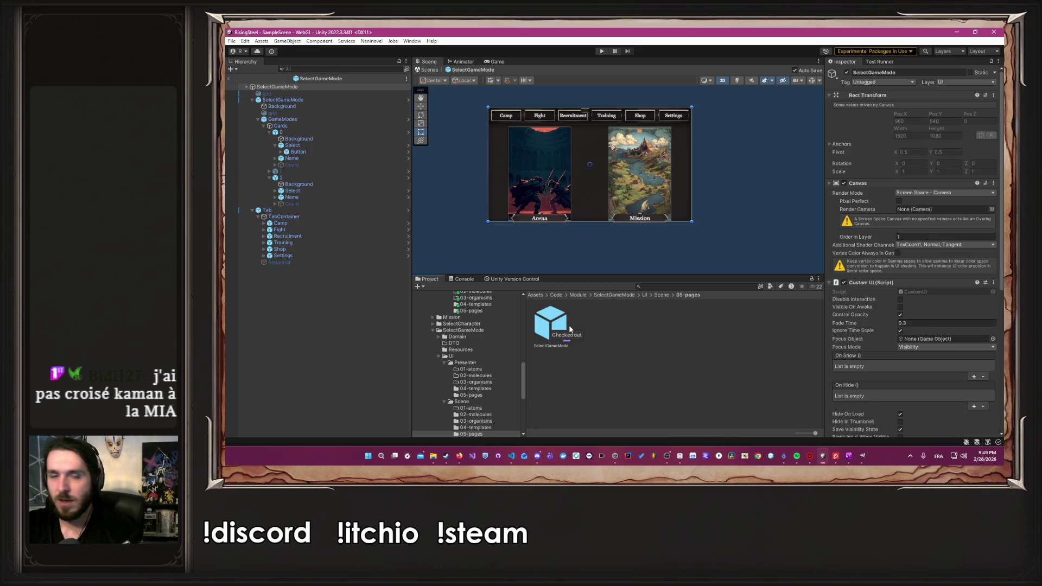
Select and frame the Cards container, then pan across the tab bar to the Camp and Fight tabs.
scroll(448, 127, "up", 3)
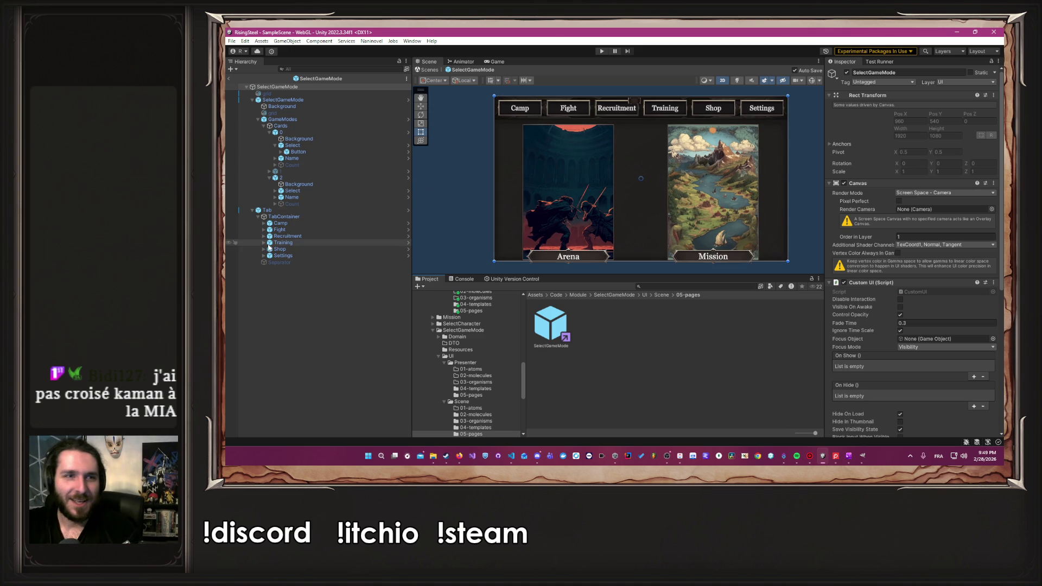
left_click(321, 193)
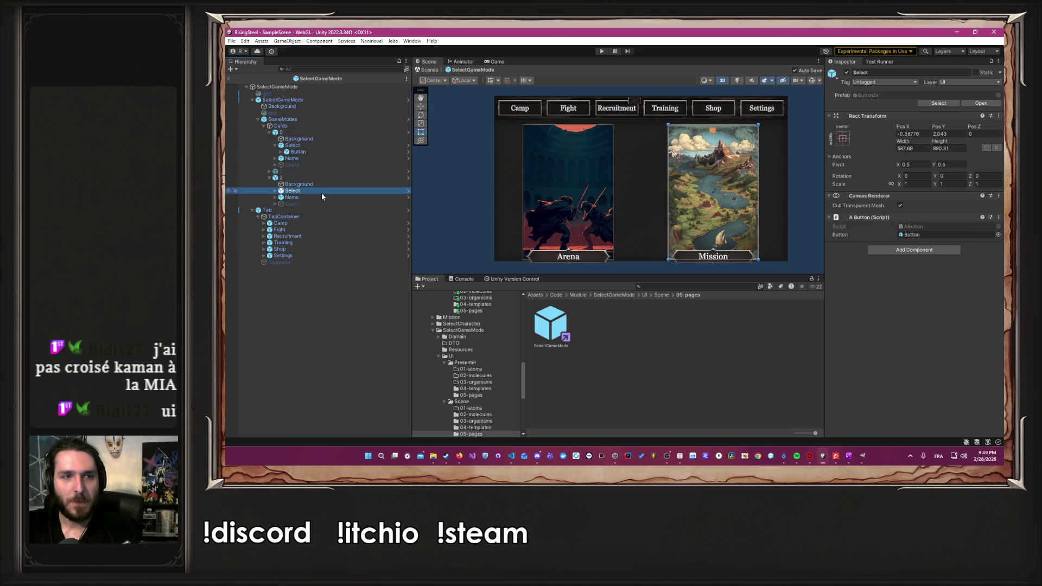
left_click(304, 126)
key("f")
scroll(738, 112, "up", 3)
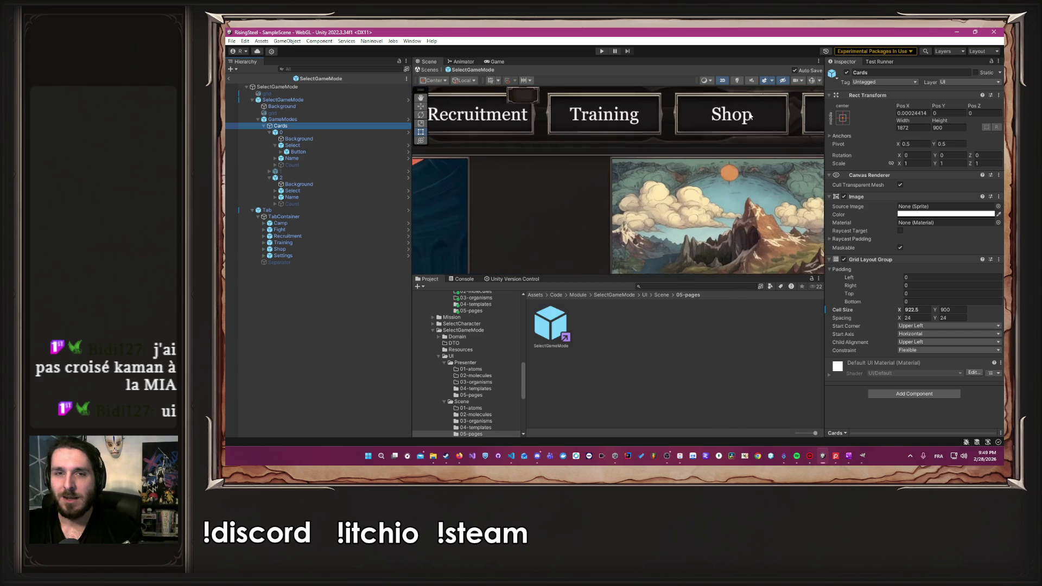
mouse_move(543, 158)
left_mouse_down()
mouse_move(597, 179)
mouse_move(683, 182)
left_mouse_up()
left_click_drag(434, 174, 661, 173)
left_click_drag(487, 170, 657, 170)
scroll(656, 171, "up", 3)
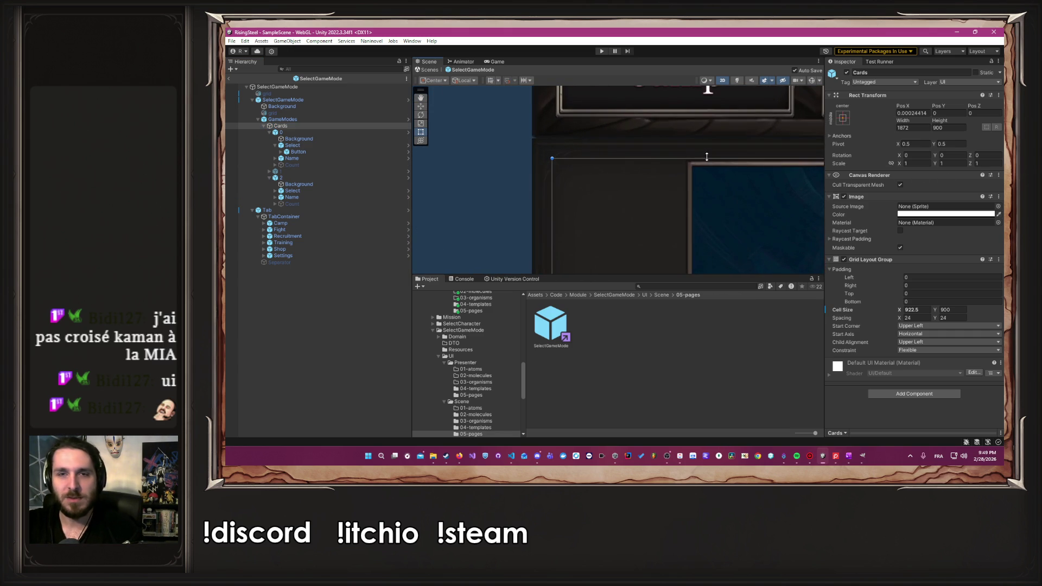
Drag the Cards container up to about Pos Y 22.2 and reframe on the Arena and Mission cards.
mouse_move(679, 209)
left_mouse_down()
mouse_move(680, 187)
mouse_move(673, 196)
mouse_move(664, 188)
left_mouse_up()
scroll(664, 189, "down", 2)
key("f")
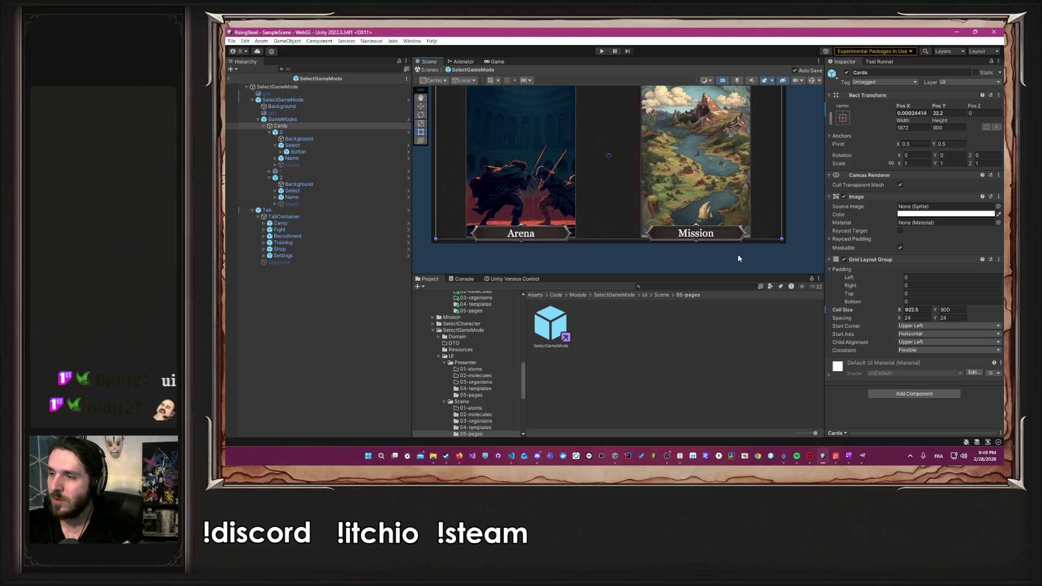
left_click(785, 253)
scroll(603, 191, "up", 3)
mouse_move(603, 191)
left_mouse_down()
mouse_move(626, 203)
mouse_move(516, 106)
left_mouse_up()
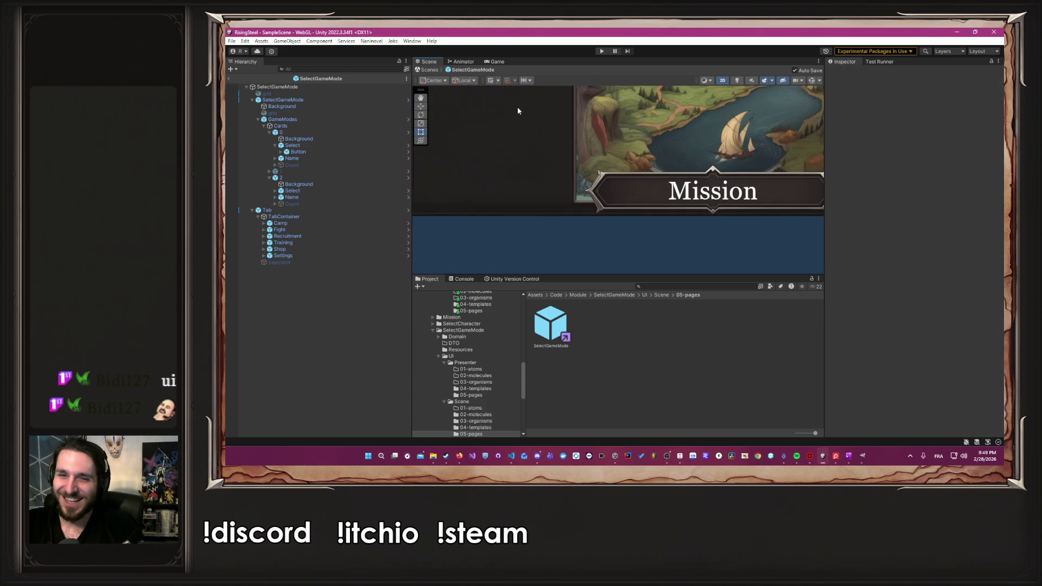
scroll(711, 216, "up", 3)
scroll(712, 216, "down", 3)
scroll(712, 216, "down", 5)
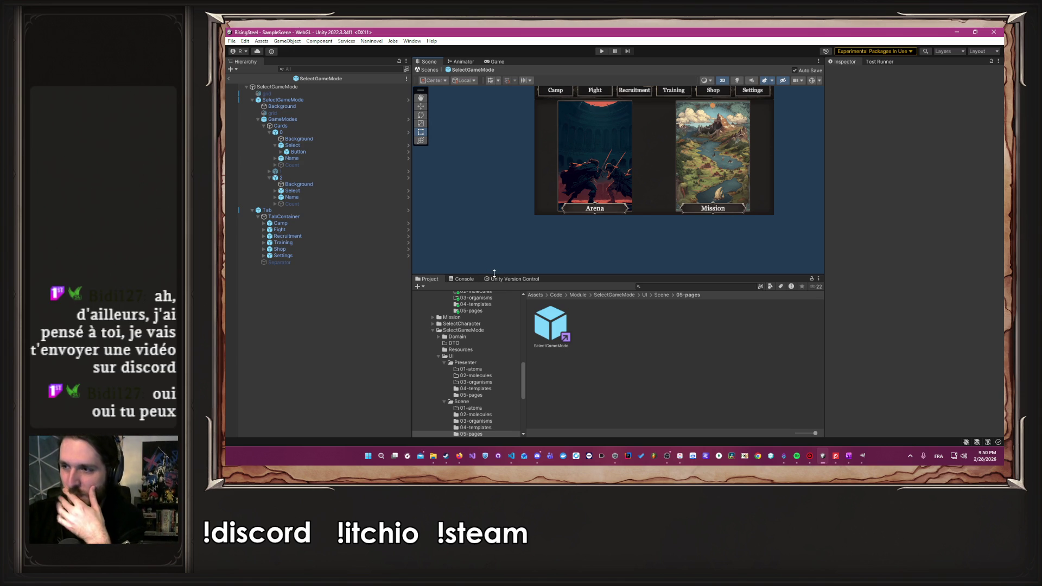
Move the Discord window to the top of the screen and open the shared video in Lecteur multimédia.
left_click(540, 456)
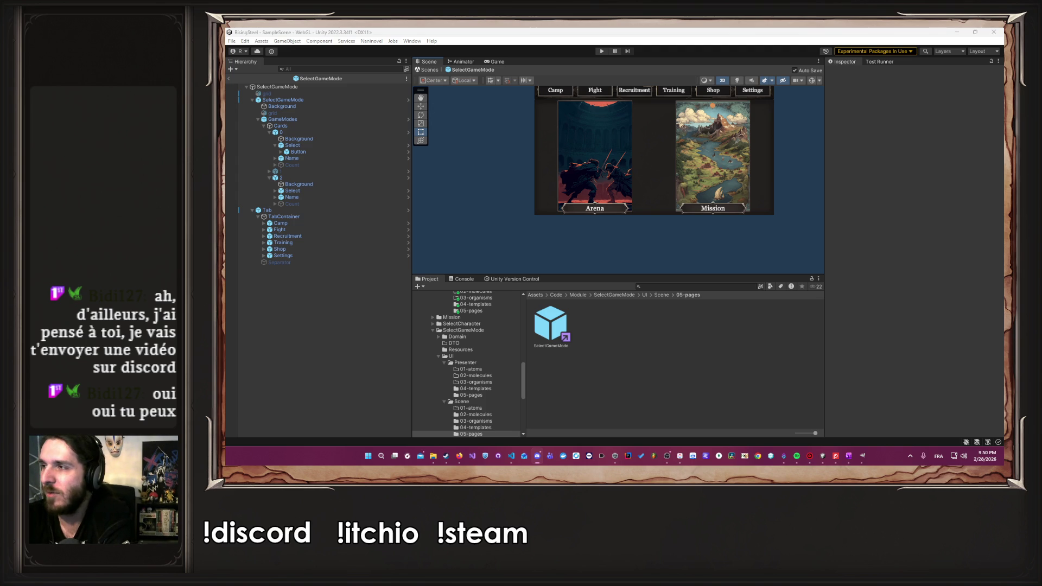
key("alt+Tab")
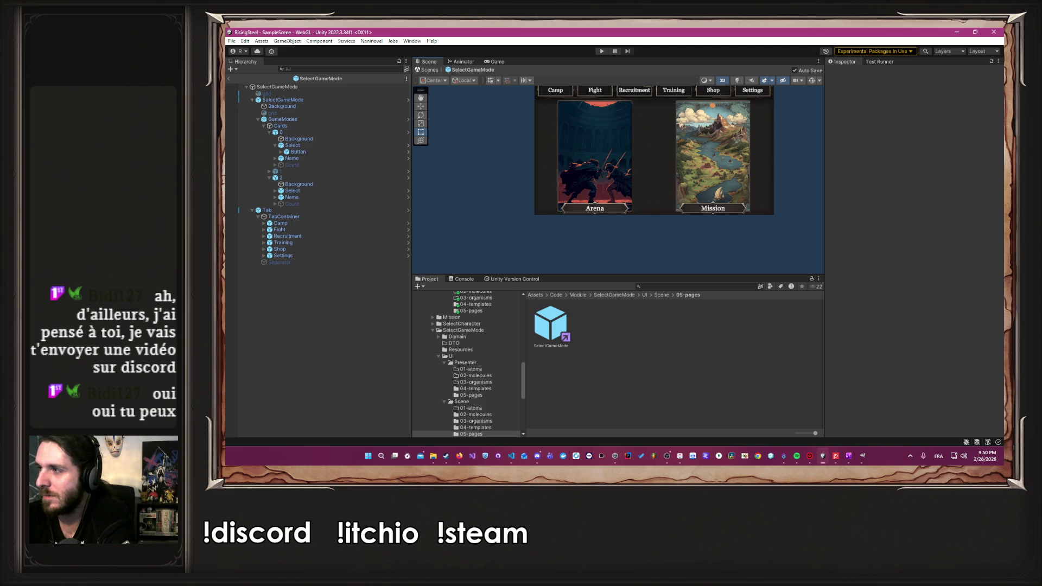
key("alt+Tab")
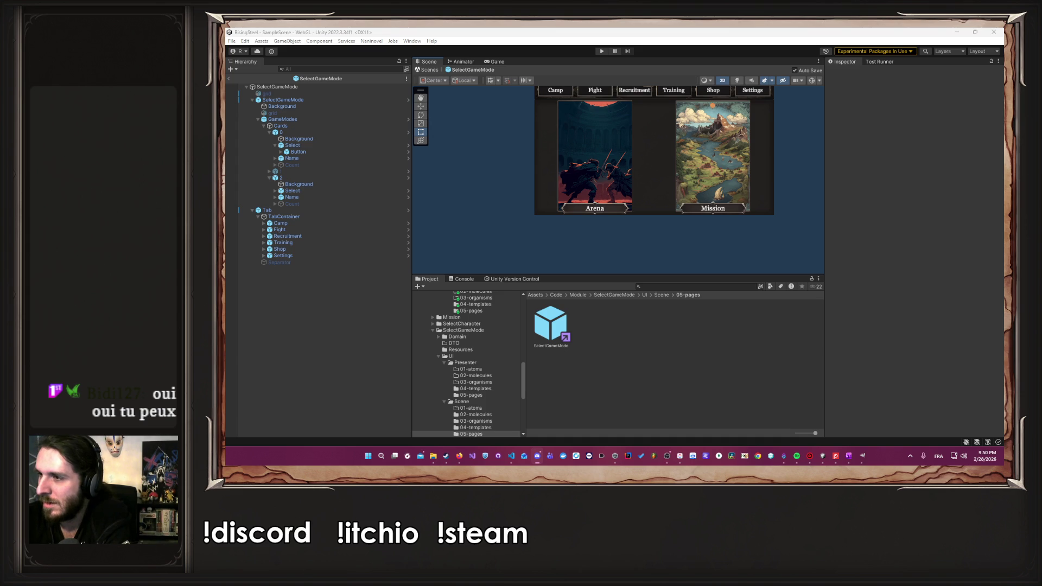
left_click(537, 456)
mouse_move(542, 221)
left_mouse_down()
mouse_move(468, 31)
mouse_move(782, 49)
left_mouse_up()
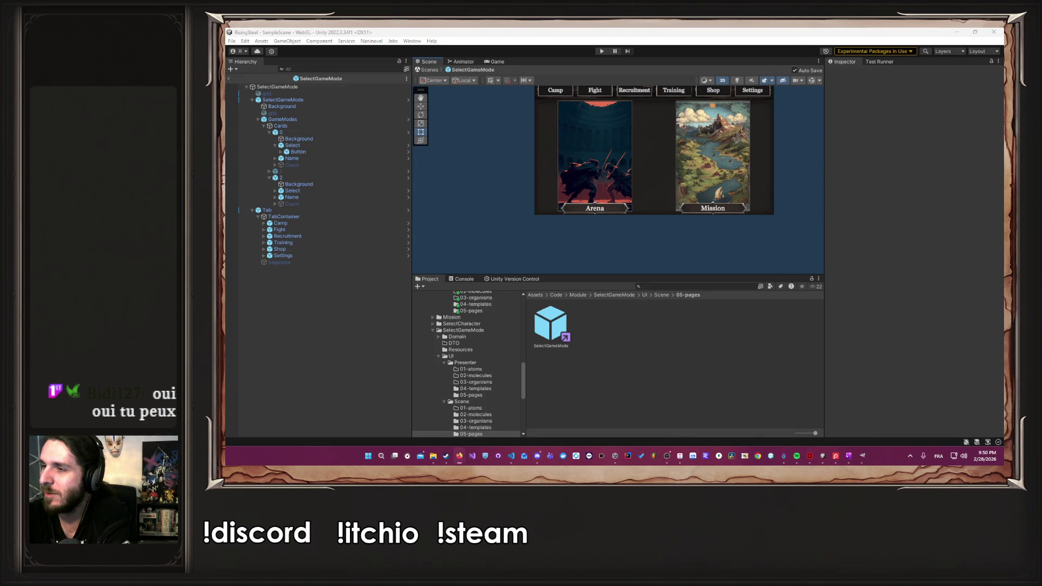
left_click(459, 455)
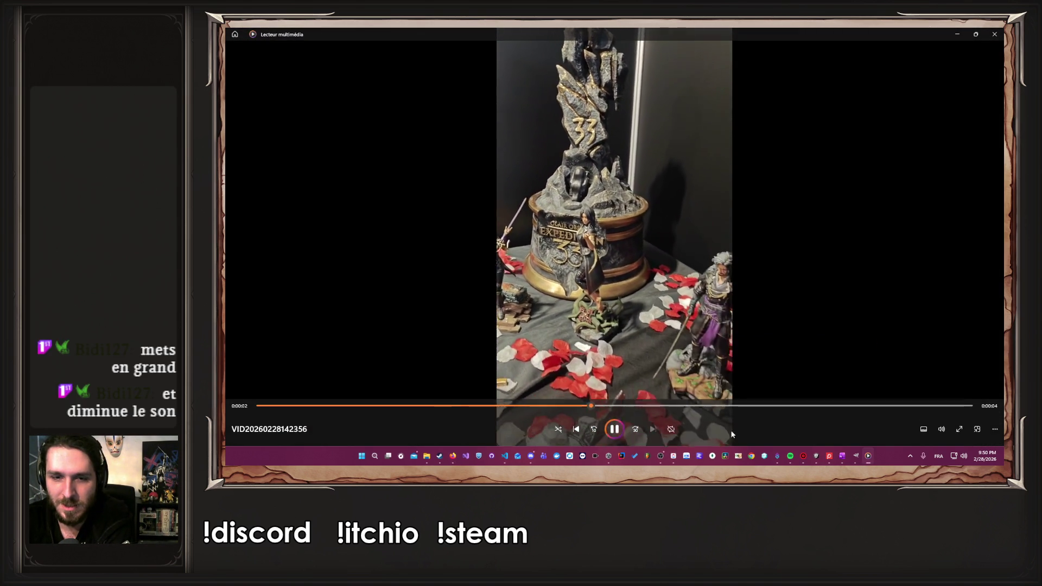
Mute the figurine video, replay it full screen, then close Lecteur multimédia.
left_click(942, 428)
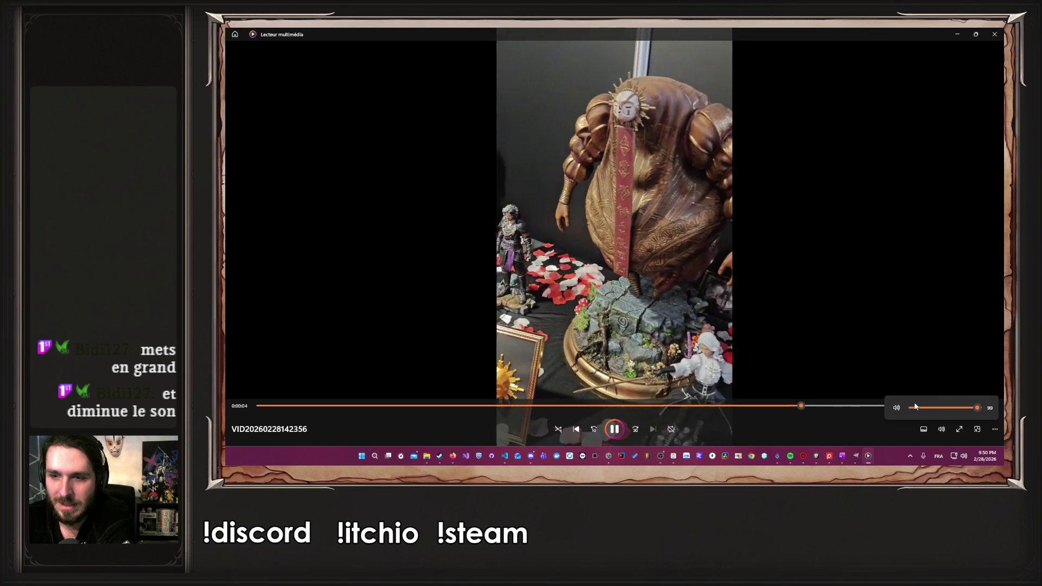
left_click(898, 409)
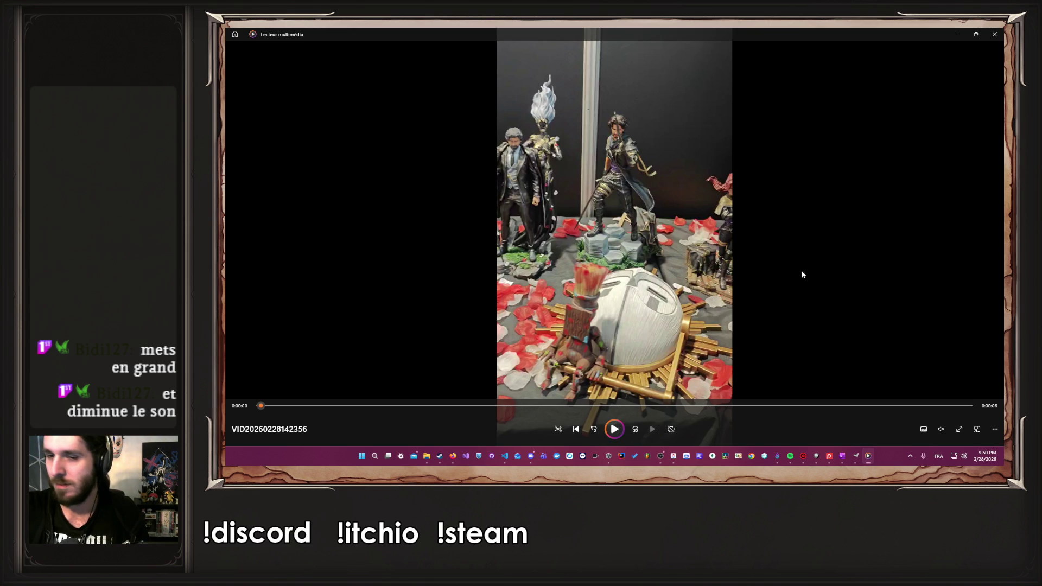
left_click(959, 429)
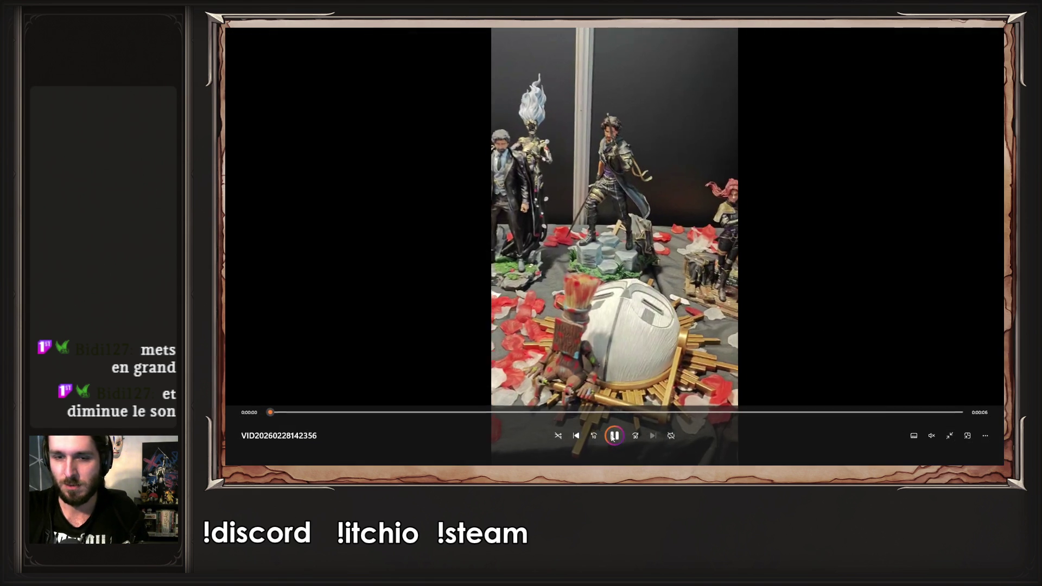
left_click(610, 434)
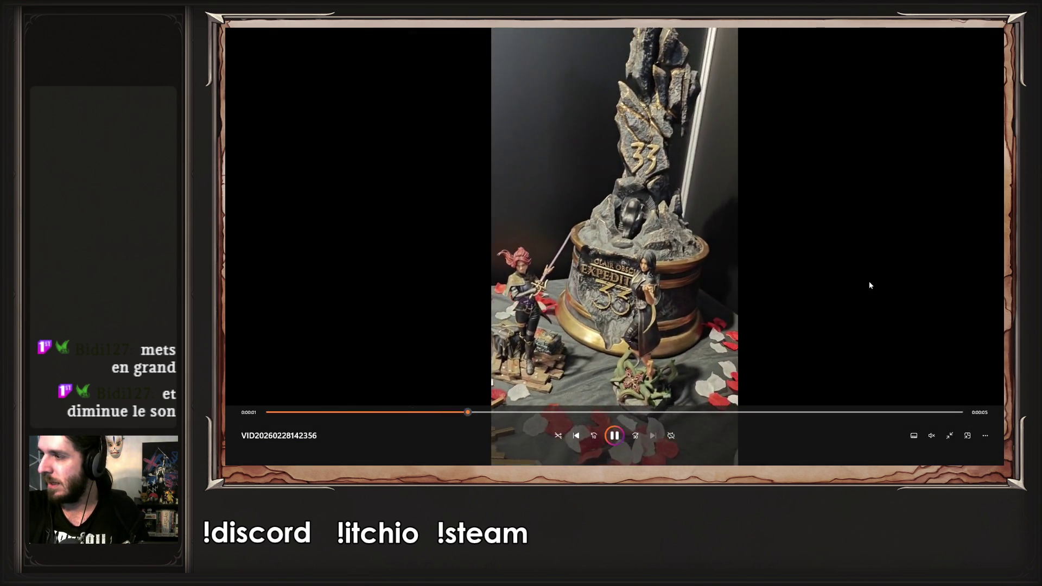
left_click(950, 435)
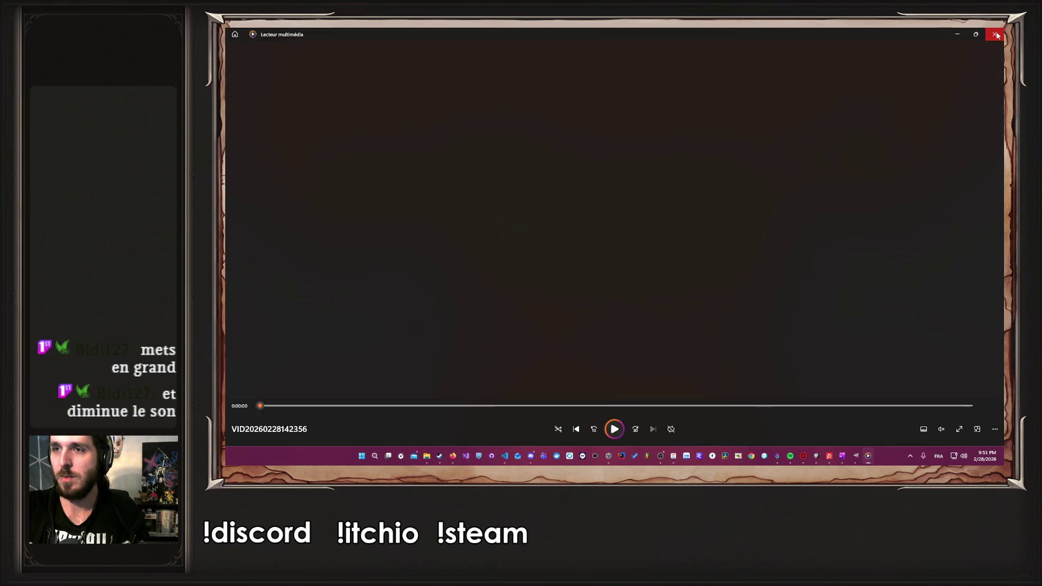
left_click(996, 35)
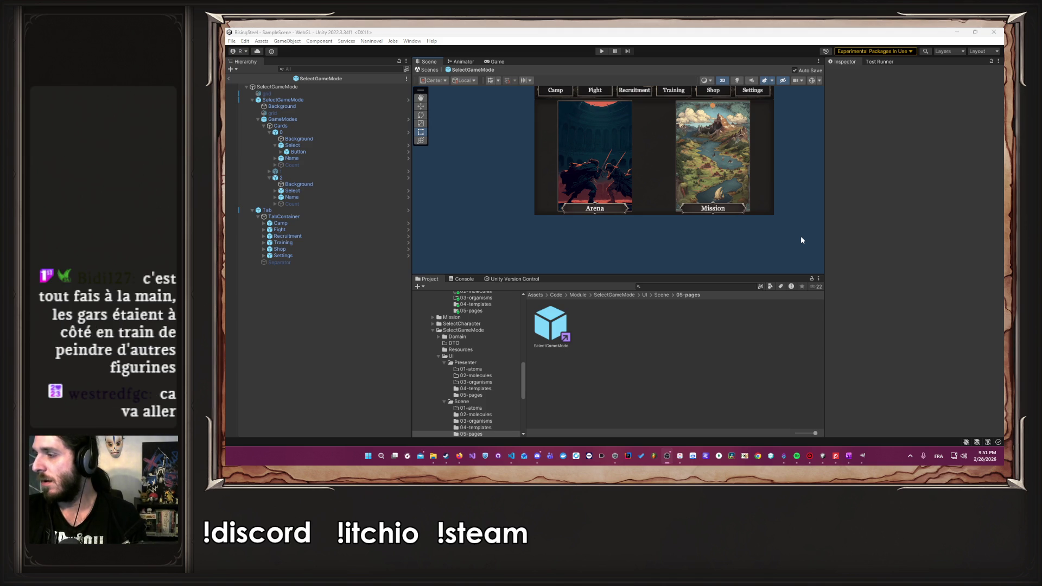
scroll(748, 157, "up", 5)
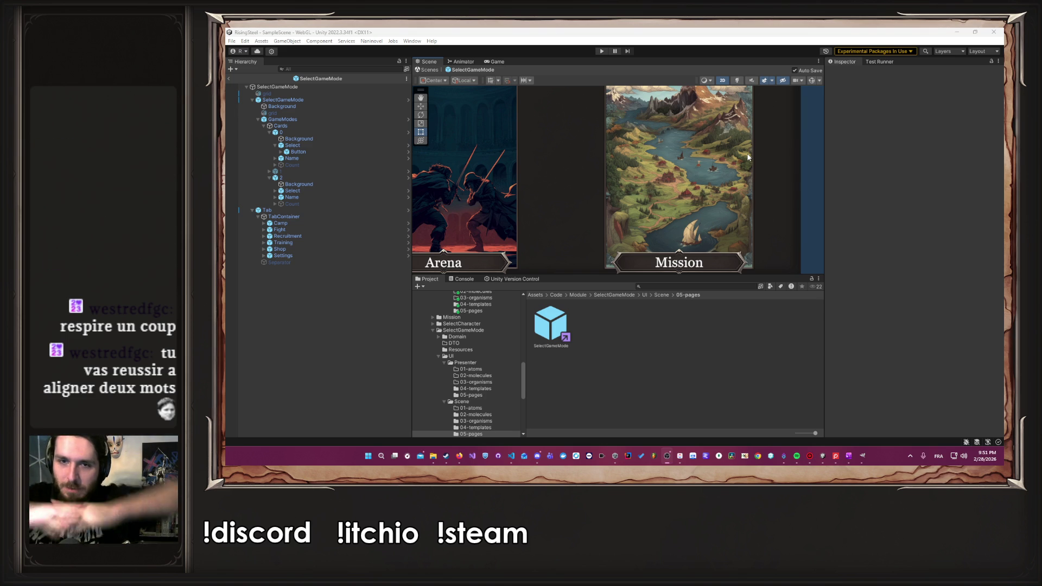
scroll(747, 158, "down", 5)
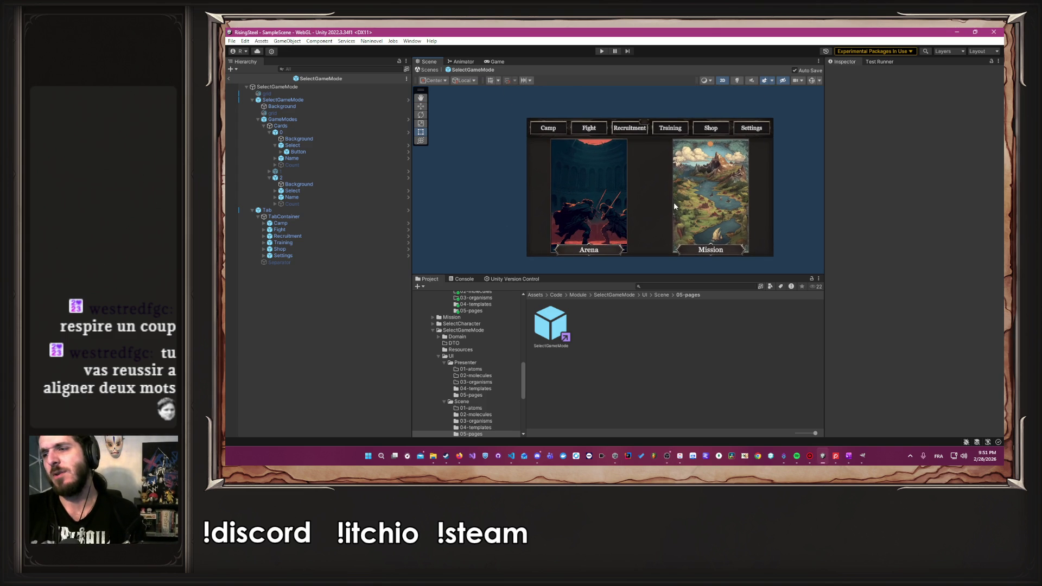
scroll(674, 206, "up", 3)
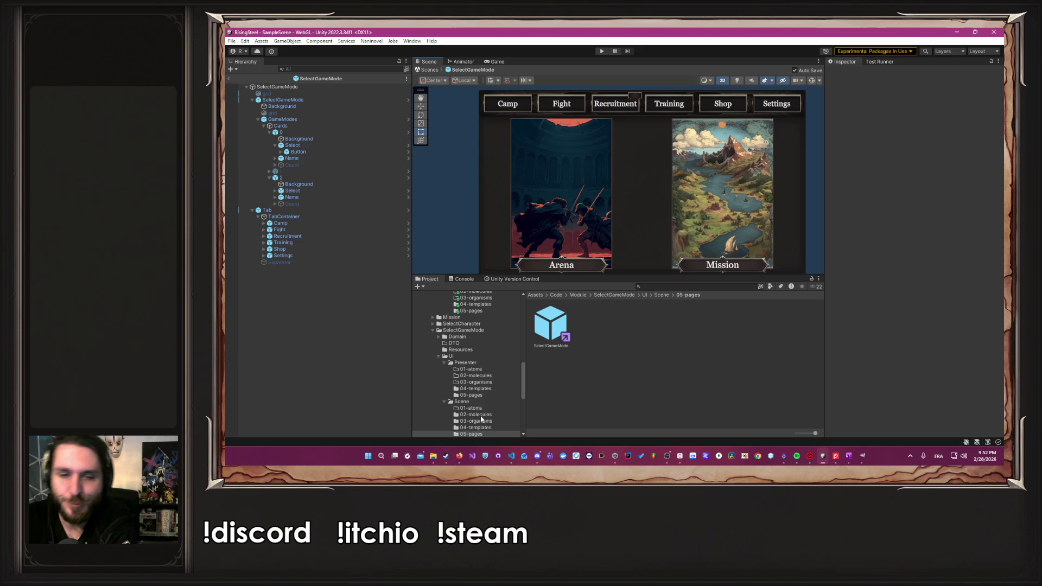
Switch to the Firefox window on the Twitch home page and move it to the top of the screen.
left_click(458, 455)
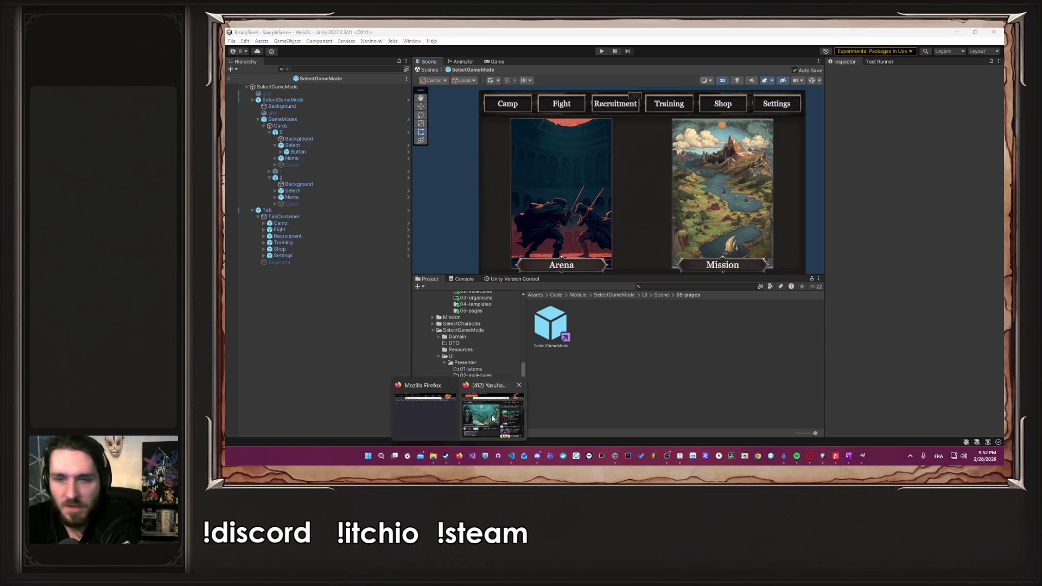
left_click(486, 412)
left_click(443, 347)
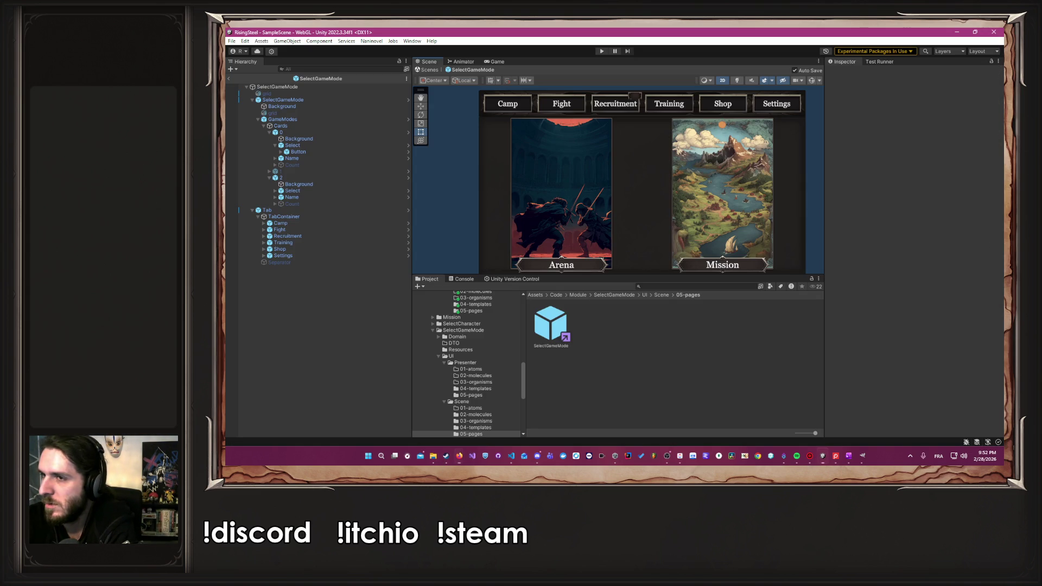
left_click(459, 456)
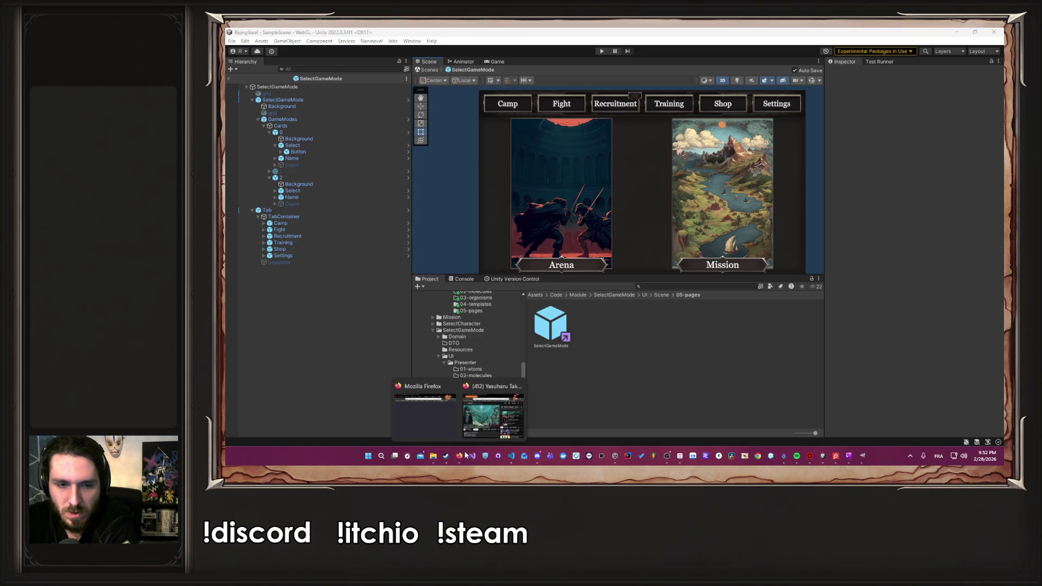
left_click(408, 425)
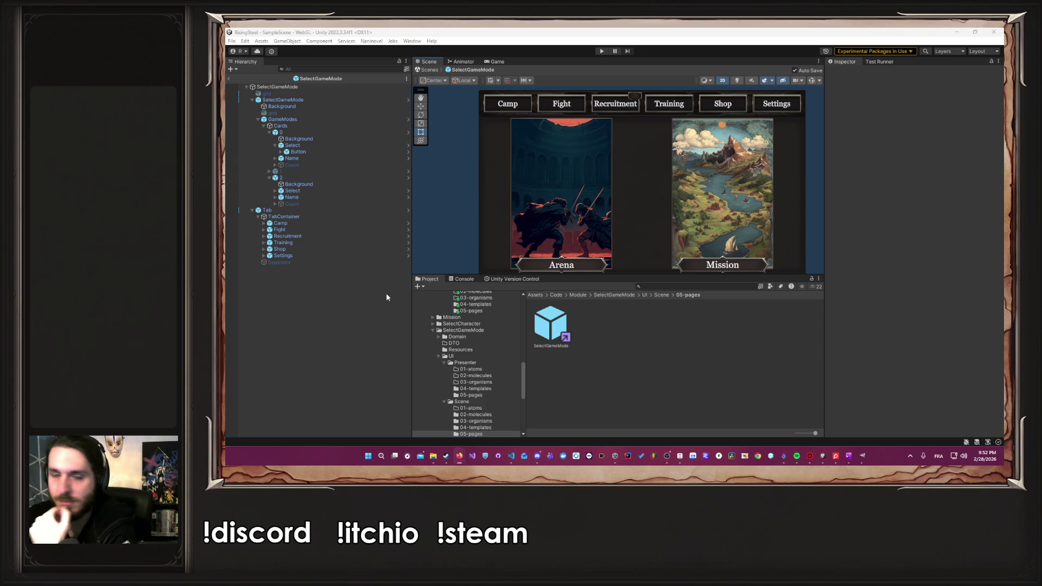
scroll(746, 200, "down", 2)
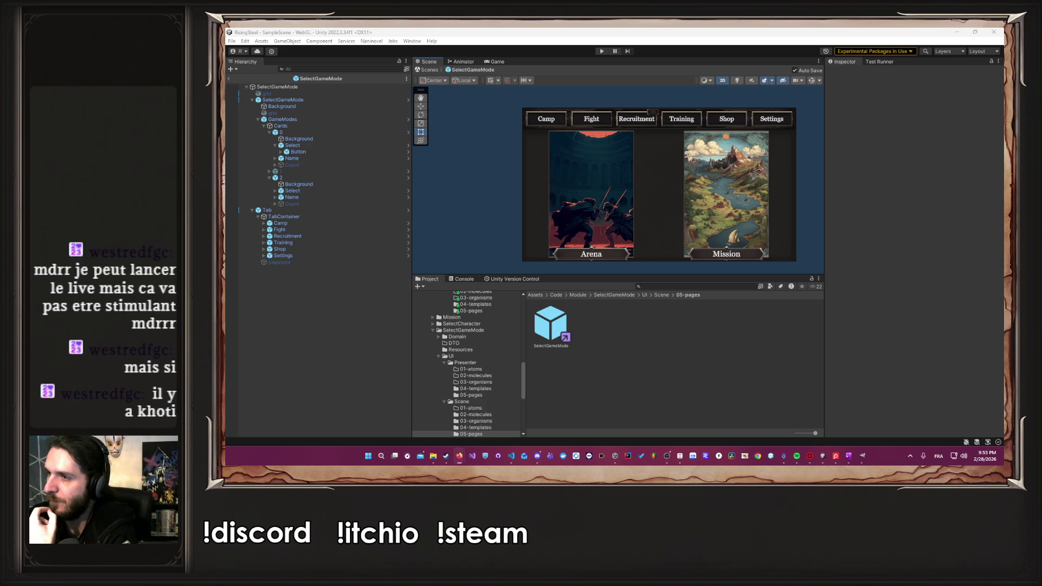
key("alt+Tab")
left_click_drag(817, 145, 824, 27)
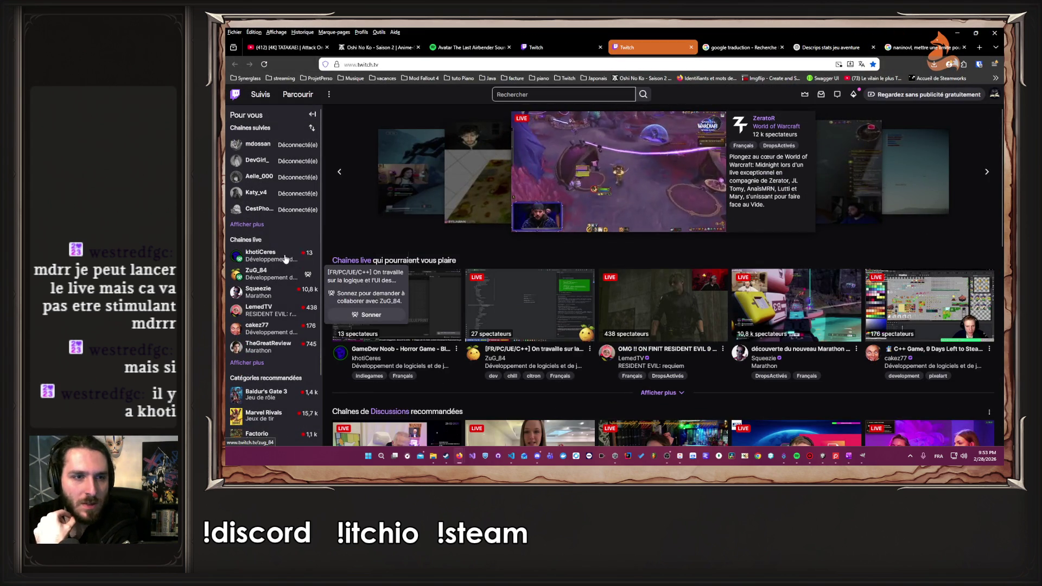
Open the live 'GameDev Noob Horror Game' stream from the Chaînes live list, then return to Unity.
left_click(284, 257)
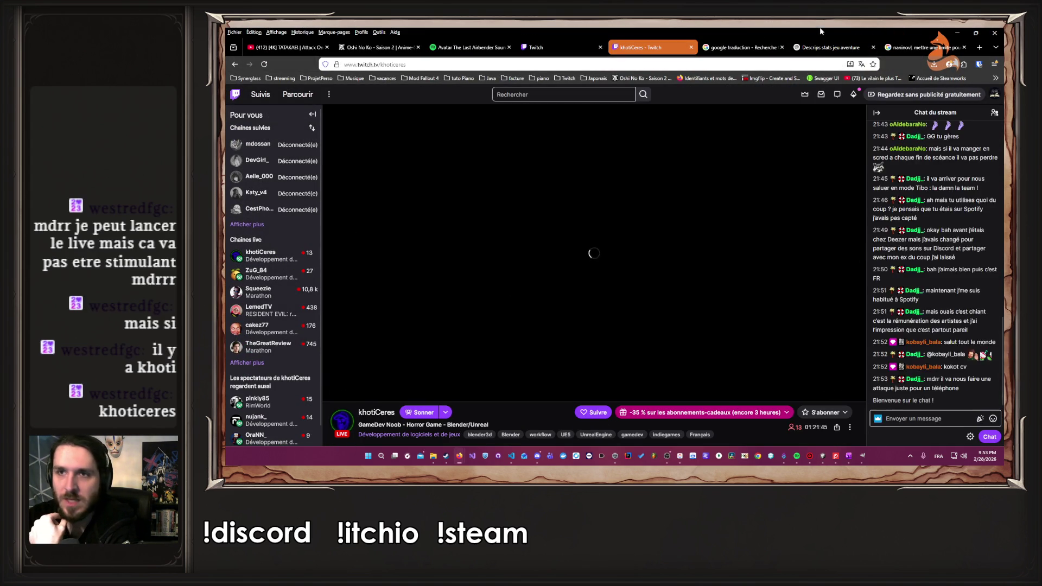
key("alt+Tab")
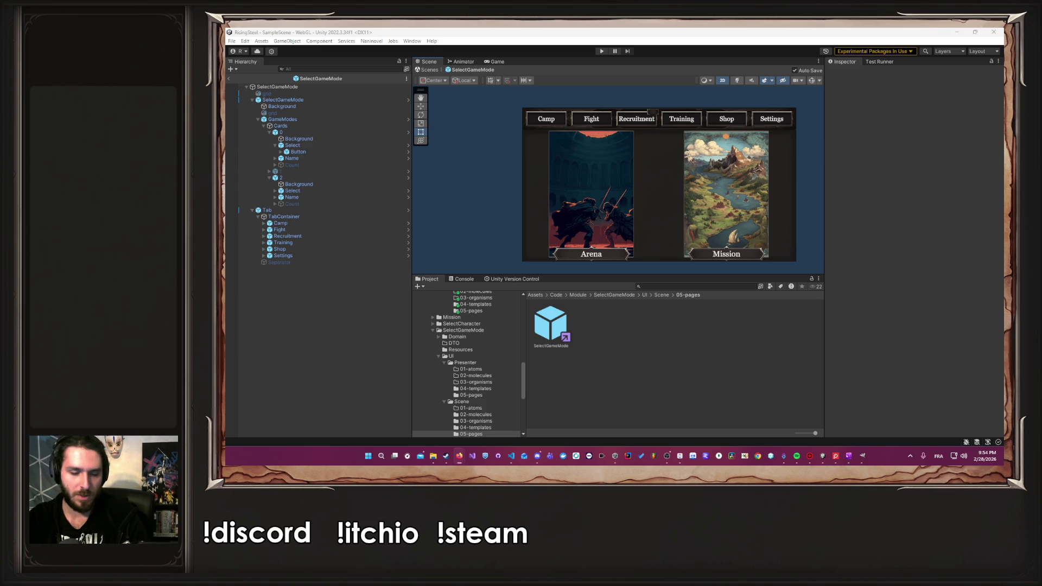
key("alt+Tab")
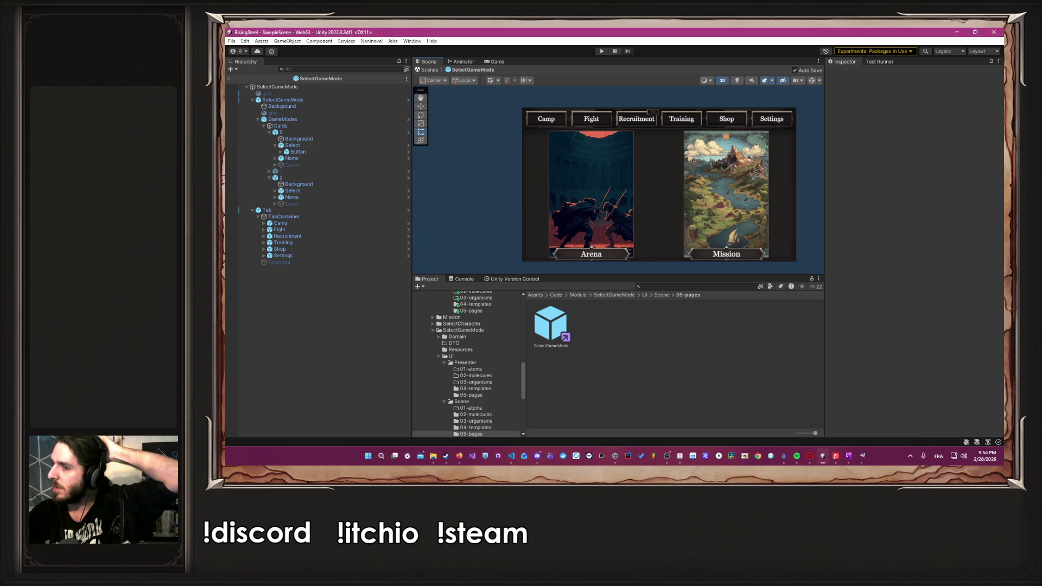
mouse_move(459, 455)
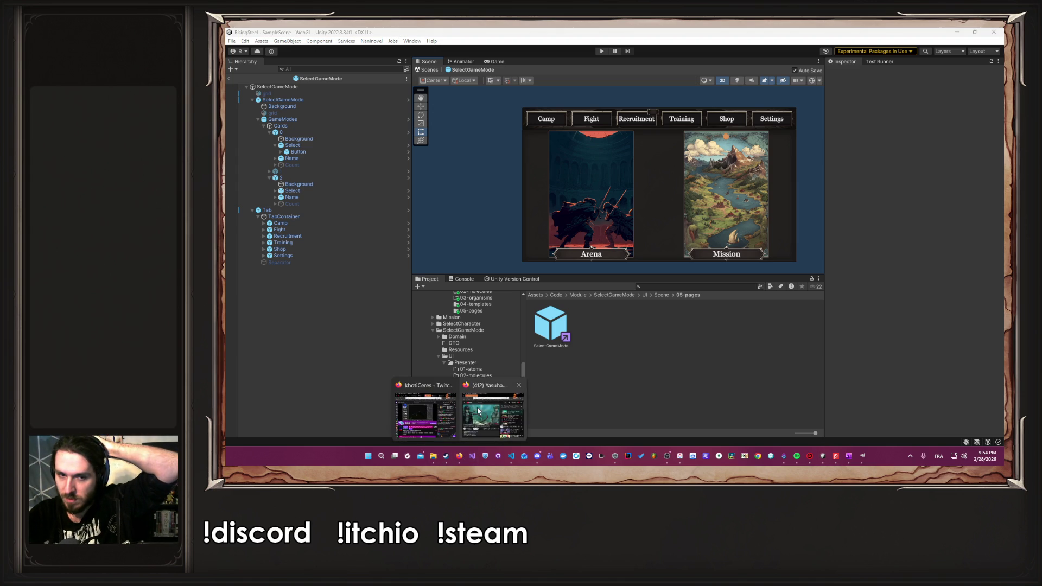
left_click(435, 412)
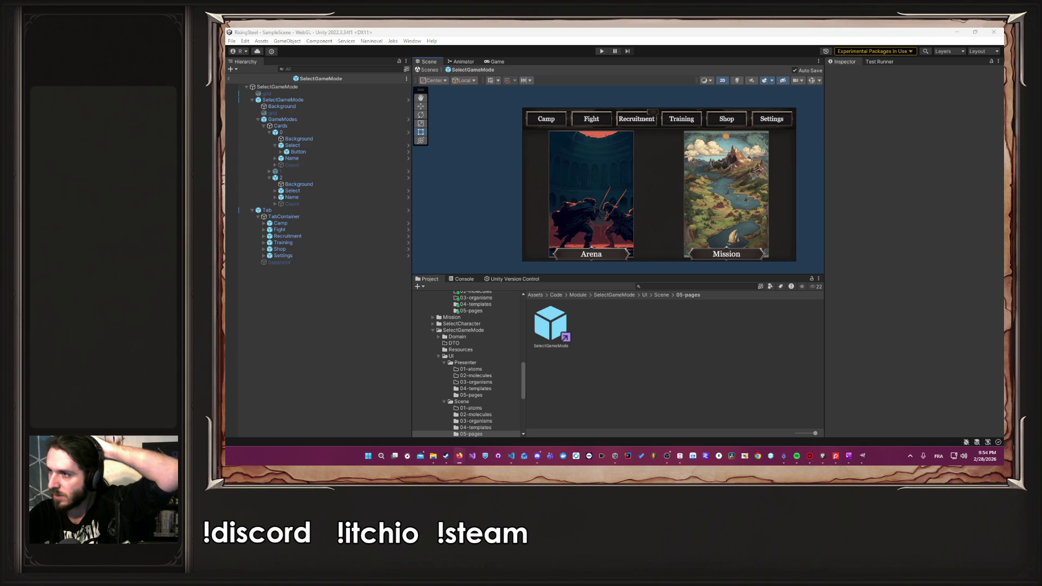